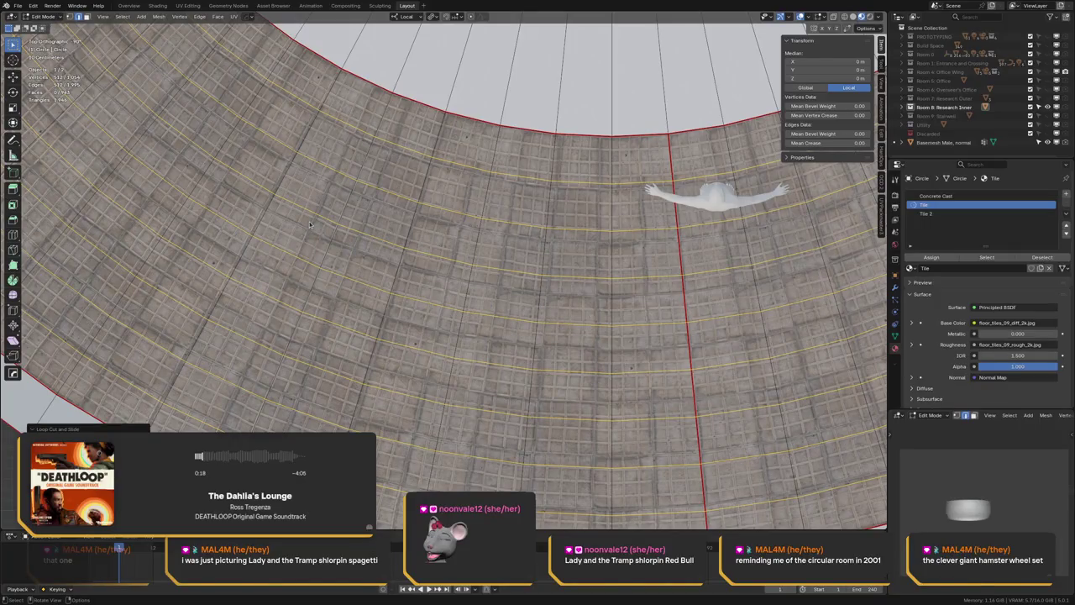
- Compare floor-ring tile density with and without the loop cut, keep it, and return to Object Mode
{"action": "key", "text": "ctrl+z"}
{"action": "key", "text": "ctrl+z"}
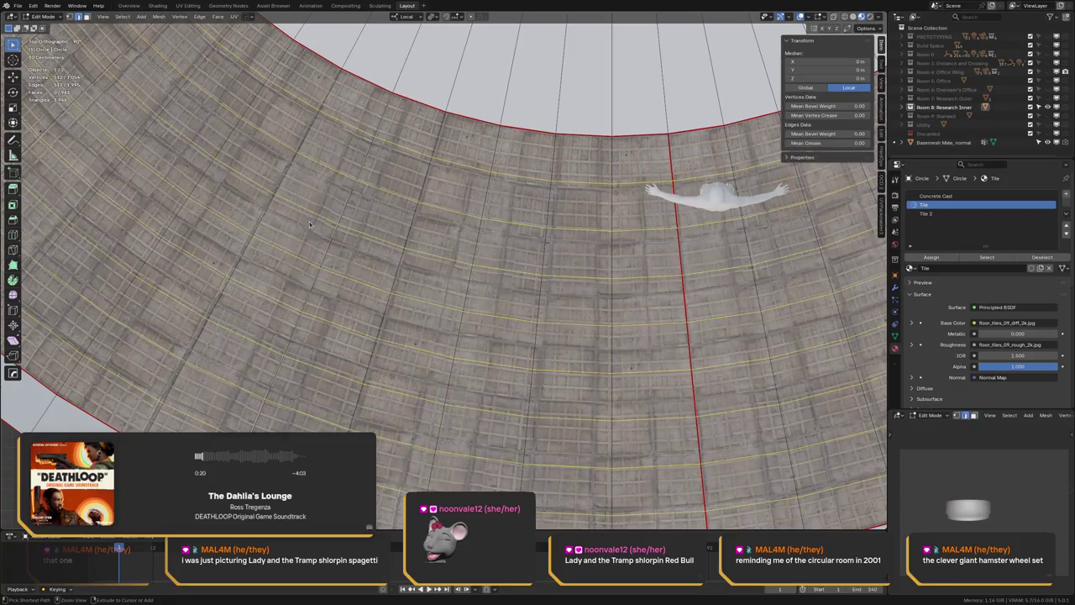
{"action": "key", "text": "ctrl+z"}
{"action": "key", "text": "ctrl+shift+z"}
{"action": "key", "text": "ctrl+shift+z"}
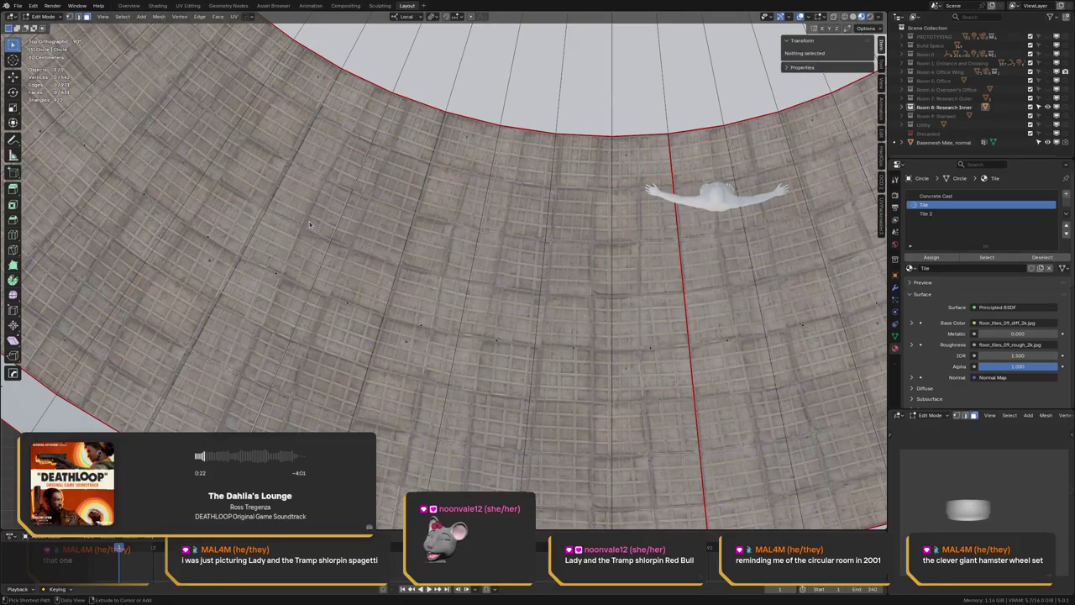
{"action": "key", "text": "ctrl+shift+z"}
{"action": "key", "text": "ctrl+z"}
{"action": "key", "text": "ctrl+shift+z"}
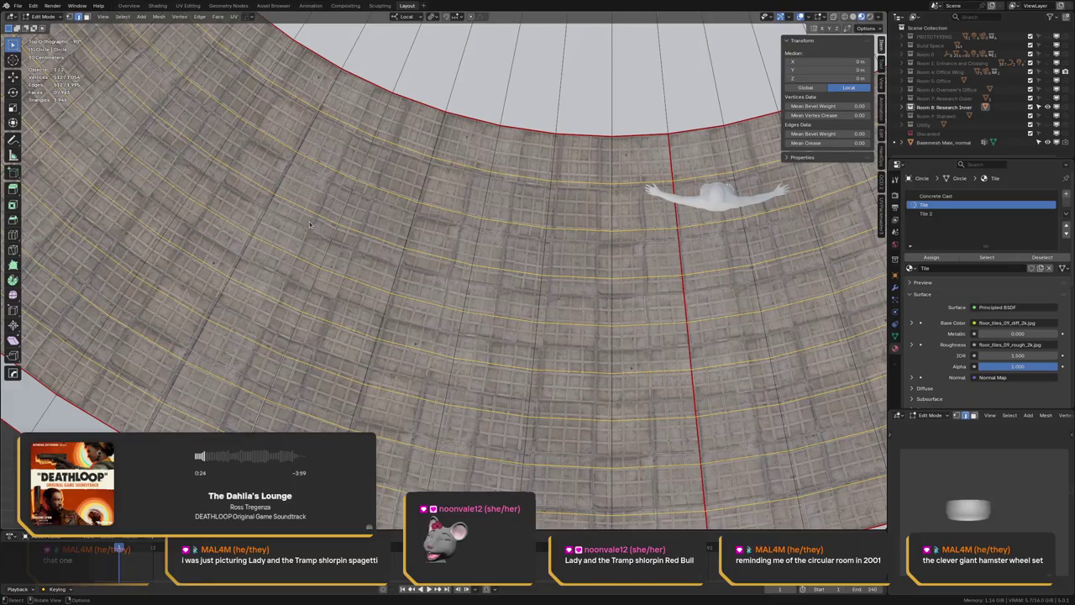
{"action": "mouse_move", "coordinate": [393, 235]}
{"action": "middle_mouse_down"}
{"action": "mouse_move", "coordinate": [257, 175]}
{"action": "mouse_move", "coordinate": [394, 197]}
{"action": "middle_mouse_up"}
{"action": "key", "text": "Tab"}
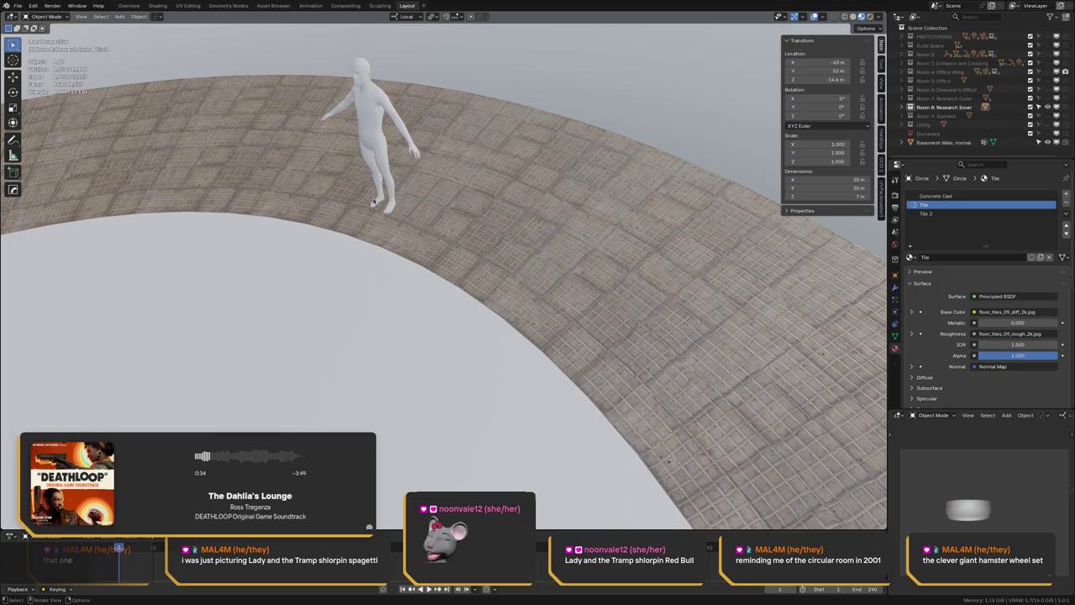
- Orbit and zoom in close on the tiled floor ring and the human figure
{"action": "middle_click_drag", "start_coordinate": [356, 197], "coordinate": [428, 199]}
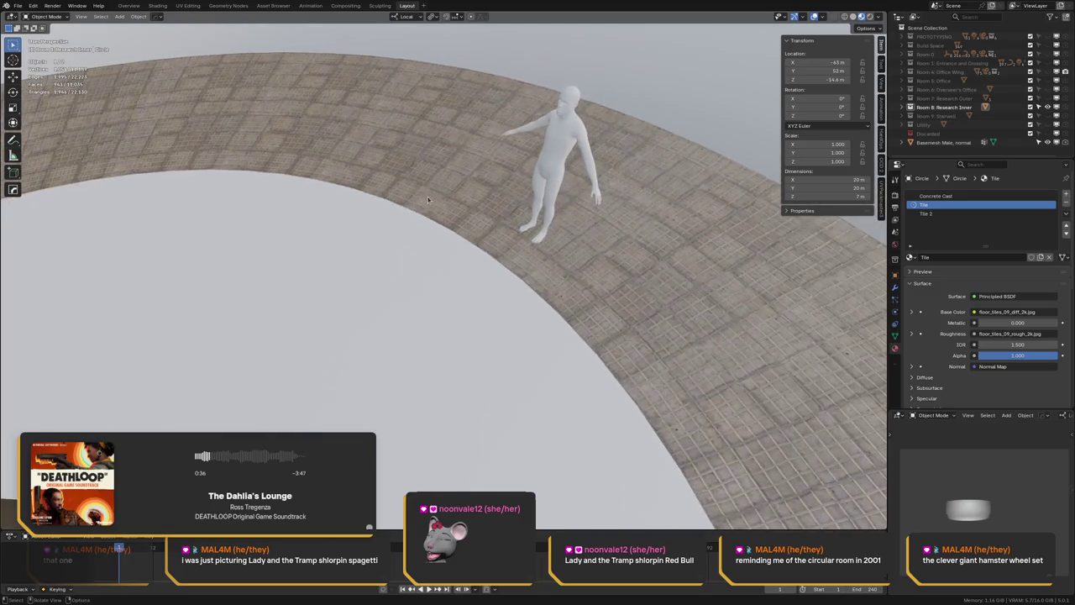
{"action": "key", "text": "ctrl"}
{"action": "mouse_move", "coordinate": [440, 205]}
{"action": "middle_mouse_down", "text": "ctrl"}
{"action": "mouse_move", "coordinate": [484, 175]}
{"action": "mouse_move", "coordinate": [435, 174]}
{"action": "mouse_move", "coordinate": [364, 225]}
{"action": "mouse_move", "coordinate": [384, 224]}
{"action": "mouse_move", "coordinate": [391, 196]}
{"action": "mouse_move", "coordinate": [425, 193]}
{"action": "mouse_move", "coordinate": [353, 180]}
{"action": "mouse_move", "coordinate": [235, 194]}
{"action": "mouse_move", "coordinate": [506, 238]}
{"action": "mouse_move", "coordinate": [482, 200]}
{"action": "mouse_move", "coordinate": [415, 147]}
{"action": "mouse_move", "coordinate": [331, 177]}
{"action": "mouse_move", "coordinate": [502, 216]}
{"action": "mouse_move", "coordinate": [263, 184]}
{"action": "mouse_move", "coordinate": [302, 193]}
{"action": "mouse_move", "coordinate": [412, 181]}
{"action": "mouse_move", "coordinate": [458, 202]}
{"action": "mouse_move", "coordinate": [530, 183]}
{"action": "mouse_move", "coordinate": [398, 182]}
{"action": "mouse_move", "coordinate": [490, 176]}
{"action": "mouse_move", "coordinate": [461, 163]}
{"action": "mouse_move", "coordinate": [370, 173]}
{"action": "mouse_move", "coordinate": [446, 183]}
{"action": "mouse_move", "coordinate": [400, 183]}
{"action": "mouse_move", "coordinate": [423, 168]}
{"action": "mouse_move", "coordinate": [362, 163]}
{"action": "mouse_move", "coordinate": [391, 182]}
{"action": "middle_mouse_up", "text": "ctrl"}
- In Edit Mode, select only the inner floor disc and pedestal geometry
{"action": "key", "text": "Tab"}
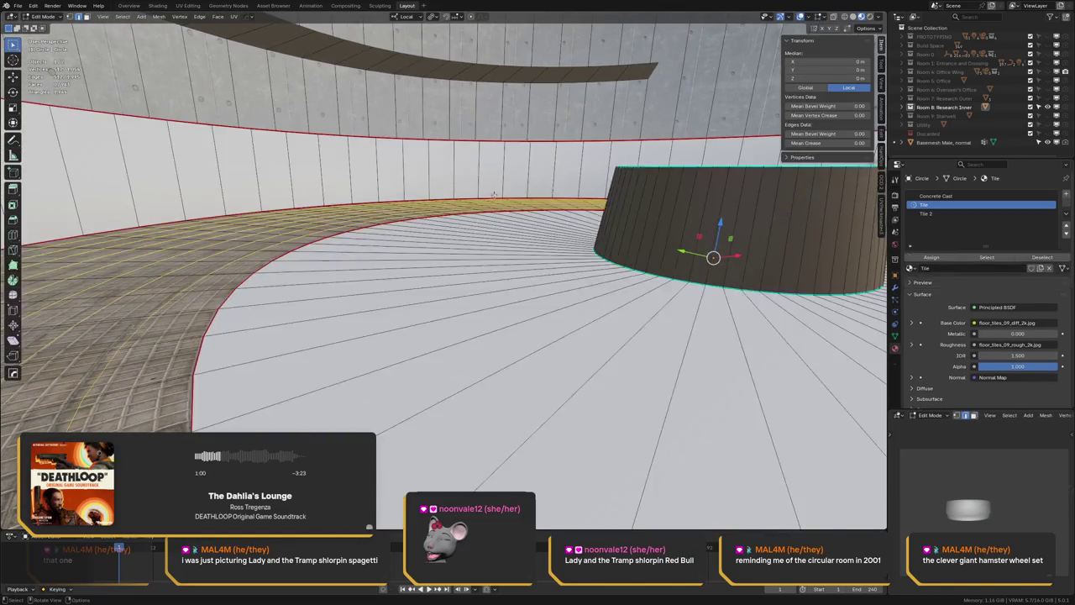
{"action": "middle_click_drag", "start_coordinate": [463, 188], "coordinate": [459, 202]}
{"action": "key", "text": "a"}
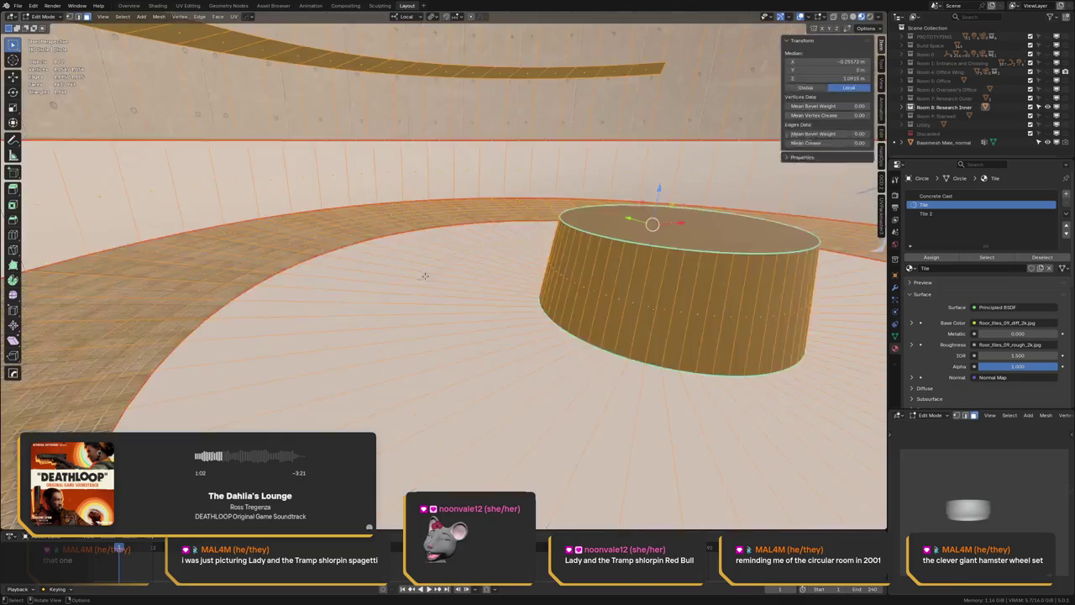
{"action": "key", "text": "alt+a"}
{"action": "key", "text": "l"}
{"action": "key", "text": "l"}
{"action": "key", "text": "l"}
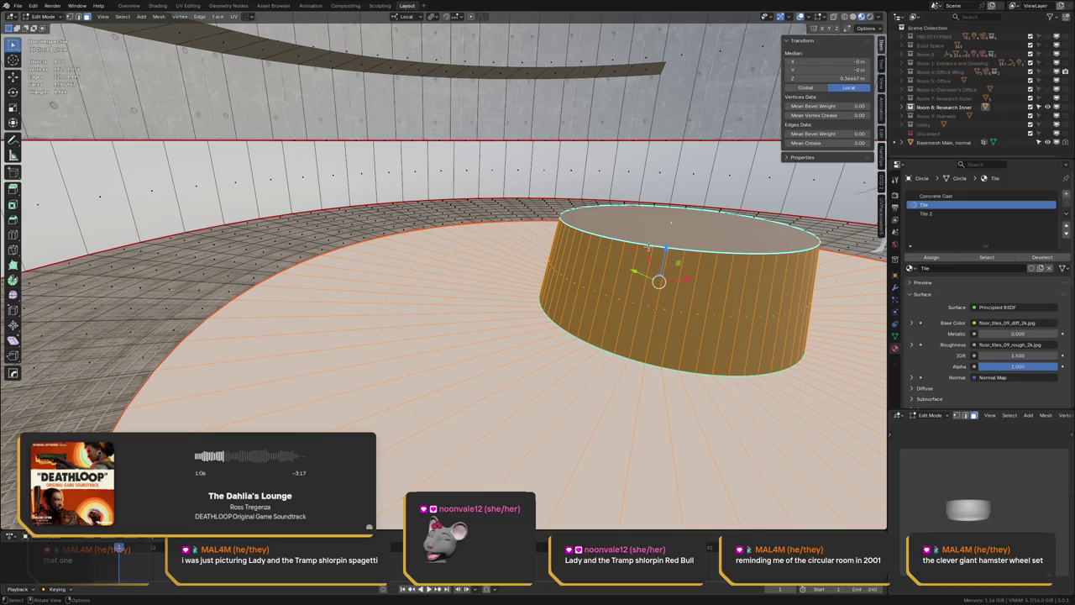
- Move the pedestal geometry 0.2 along its local Z axis
{"action": "key", "text": "g"}
{"action": "key", "text": "z"}
{"action": "key", "text": "equal"}
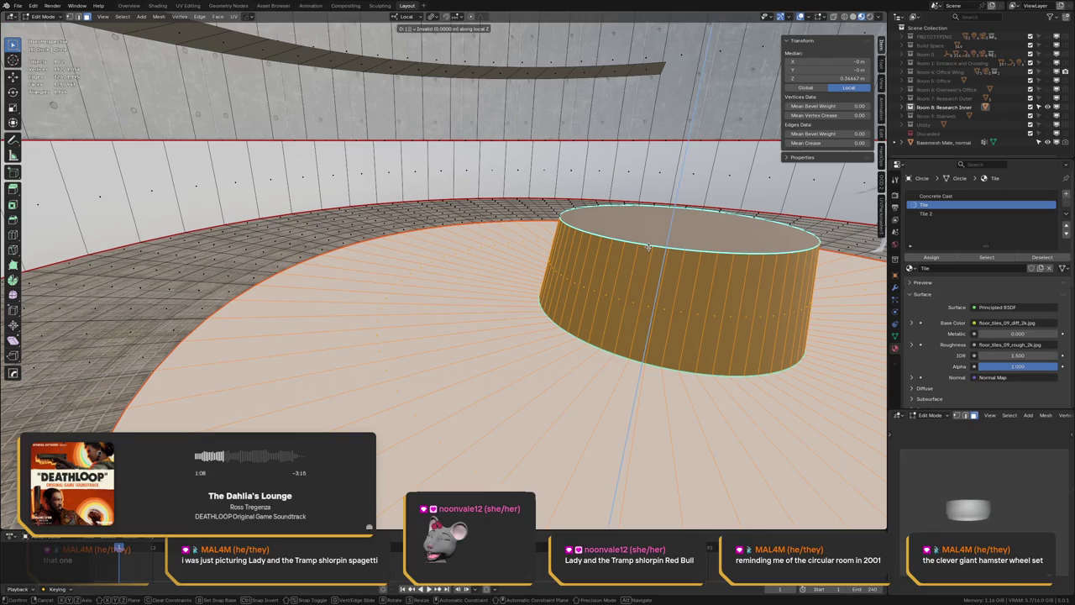
{"action": "type", "text": ".2"}
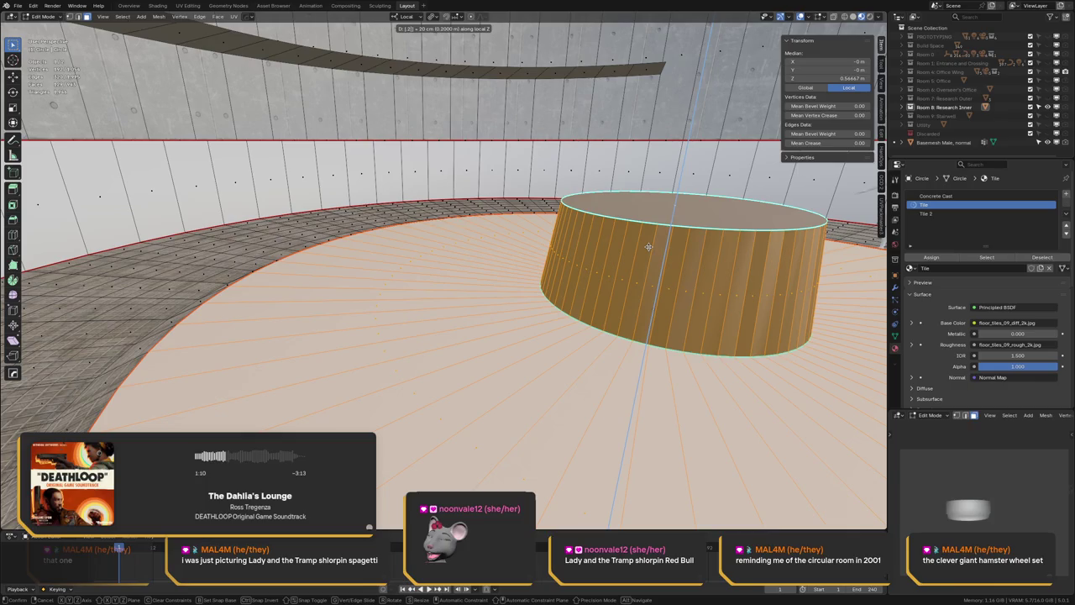
{"action": "key", "text": "Return"}
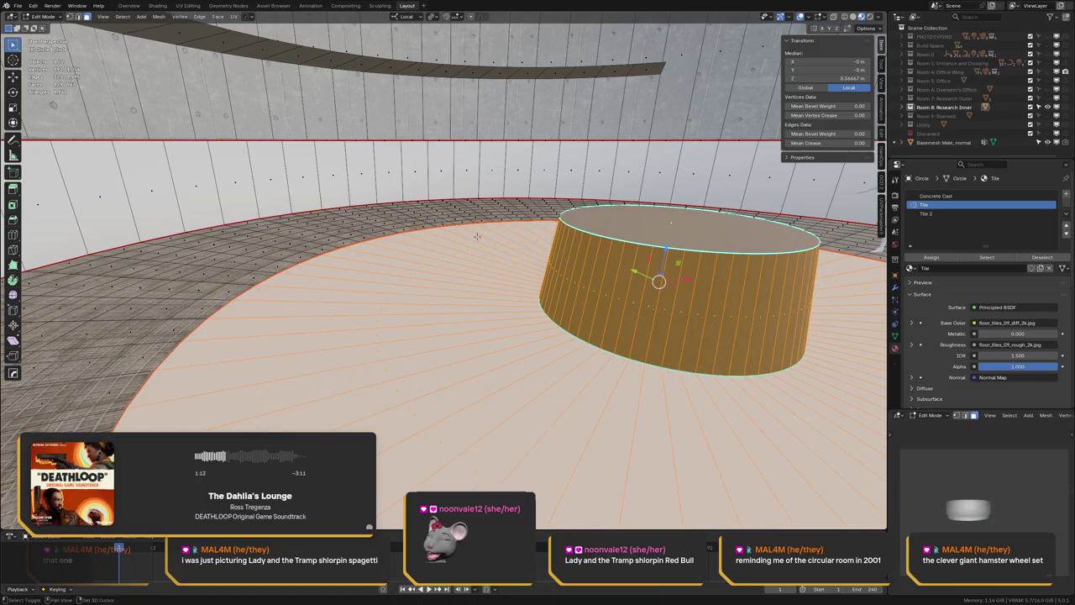
- Frame the disc and pedestal, deselect everything, and return to Object Mode
{"action": "key", "text": "KP_Decimal"}
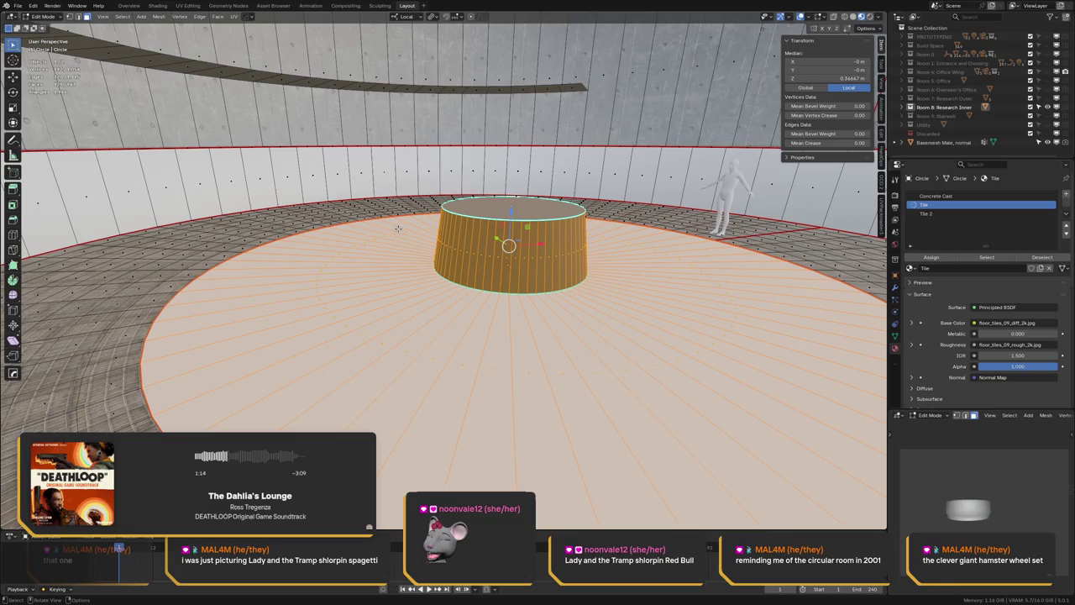
{"action": "key", "text": "alt+a"}
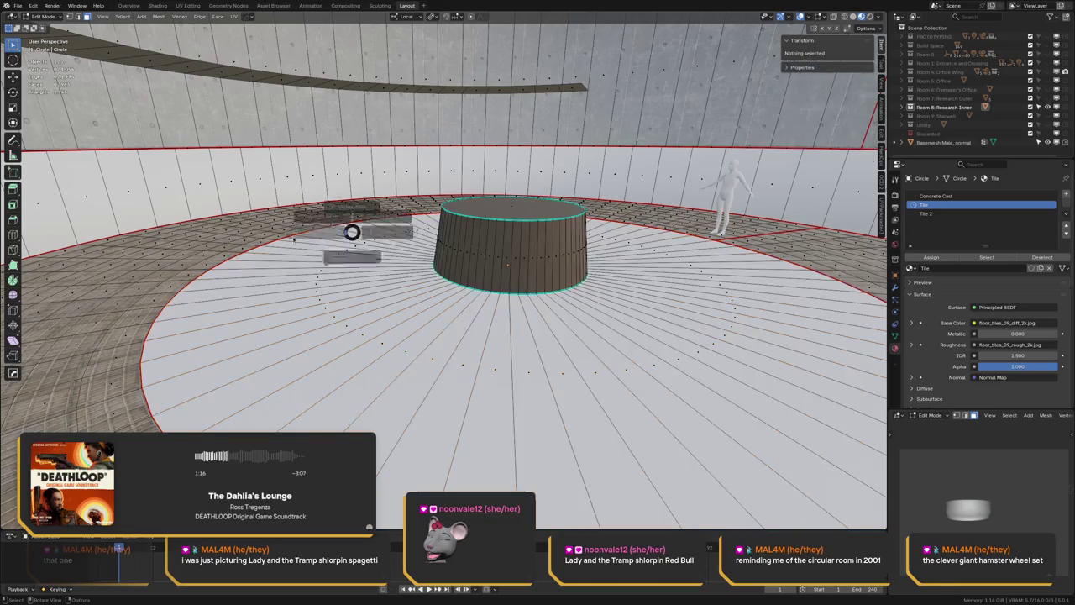
{"action": "key", "text": "Tab"}
{"action": "middle_click_drag", "start_coordinate": [398, 228], "coordinate": [410, 223]}
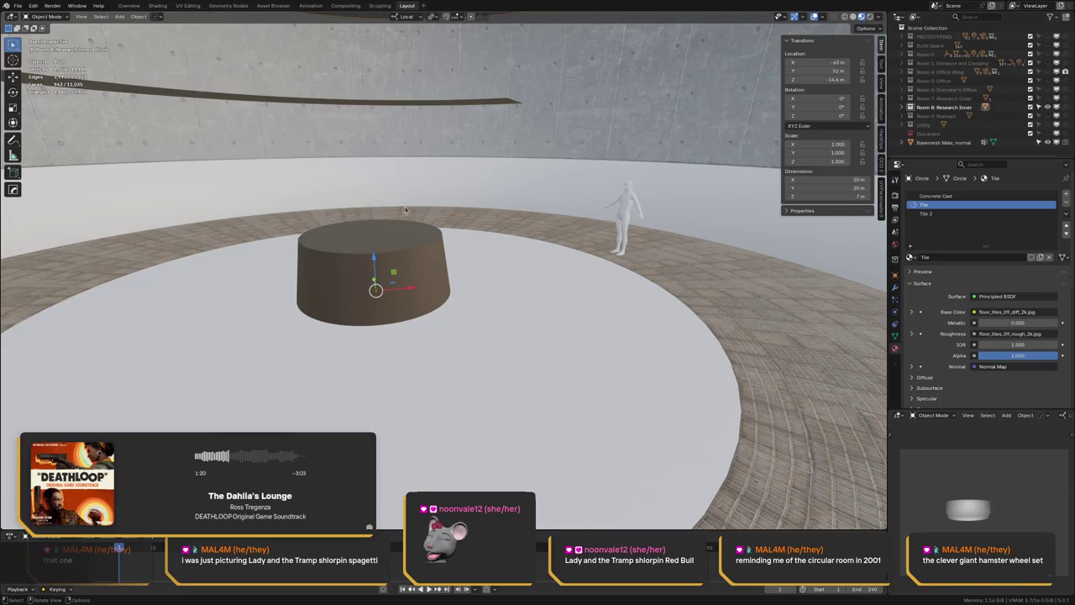
- Select the human figure and try sliding it toward the pedestal, then cancel the move
{"action": "middle_click_drag", "start_coordinate": [405, 210], "coordinate": [487, 243]}
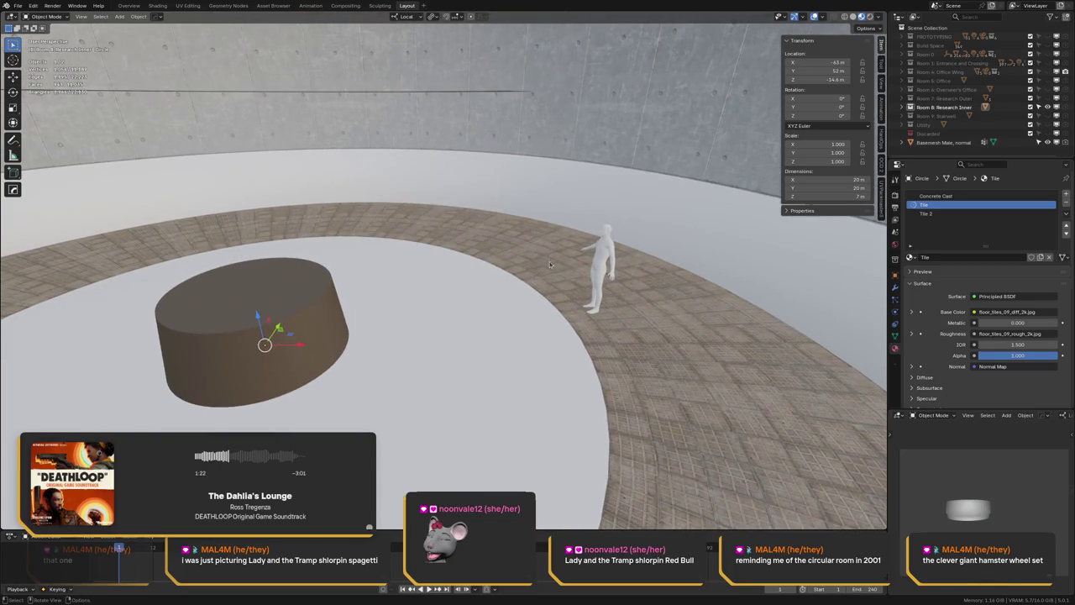
{"action": "left_click", "coordinate": [600, 273]}
{"action": "key", "text": "g"}
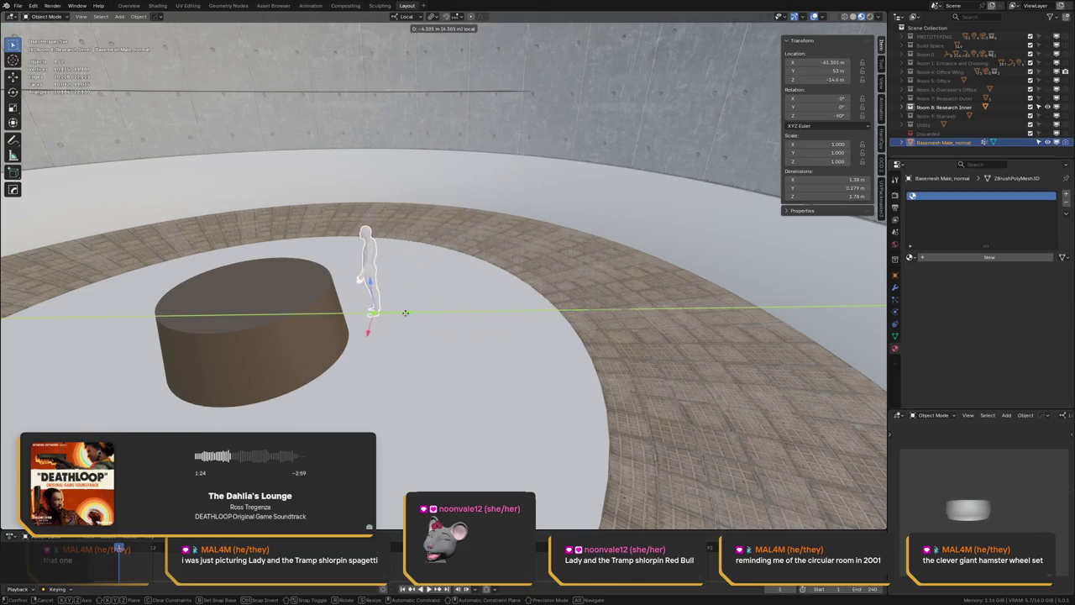
{"action": "mouse_move", "coordinate": [361, 277]}
{"action": "middle_mouse_down"}
{"action": "mouse_move", "coordinate": [327, 278]}
{"action": "mouse_move", "coordinate": [352, 232]}
{"action": "mouse_move", "coordinate": [555, 214]}
{"action": "mouse_move", "coordinate": [463, 217]}
{"action": "middle_mouse_up"}
{"action": "key", "text": "Escape"}
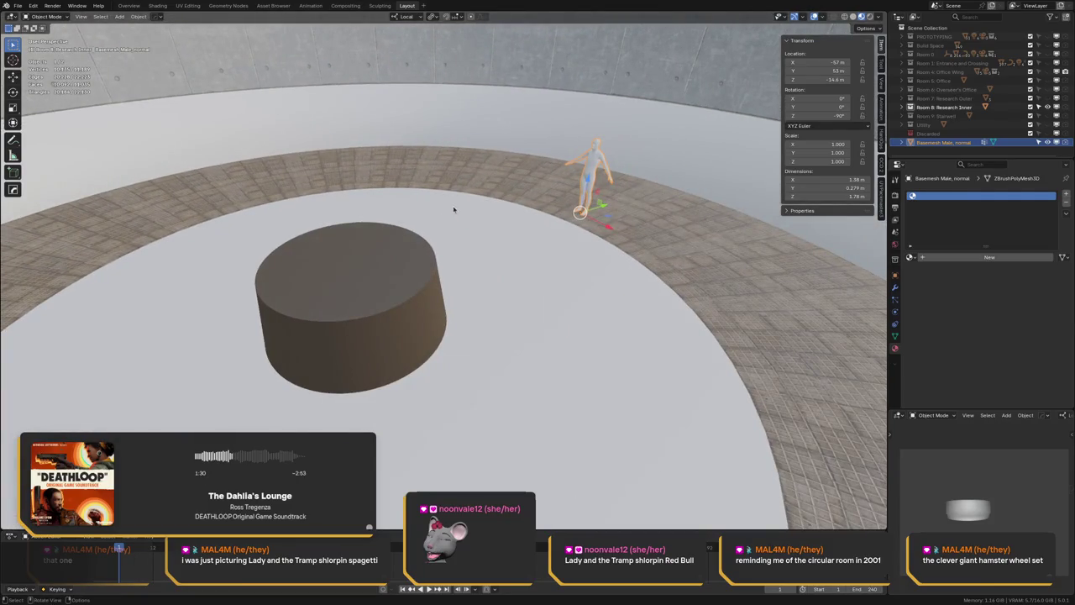
- Orbit and zoom around the pedestal and figure, deselecting the figure
{"action": "mouse_move", "coordinate": [435, 202]}
{"action": "middle_mouse_down"}
{"action": "mouse_move", "coordinate": [475, 232]}
{"action": "mouse_move", "coordinate": [394, 217]}
{"action": "mouse_move", "coordinate": [388, 248]}
{"action": "middle_mouse_up"}
{"action": "scroll", "coordinate": [475, 232], "scroll_direction": "up", "scroll_amount": 1}
{"action": "scroll", "coordinate": [496, 235], "scroll_direction": "up", "scroll_amount": 2}
{"action": "left_click", "coordinate": [405, 217]}
{"action": "scroll", "coordinate": [393, 228], "scroll_direction": "down", "scroll_amount": 1}
{"action": "scroll", "coordinate": [416, 218], "scroll_direction": "down", "scroll_amount": 2}
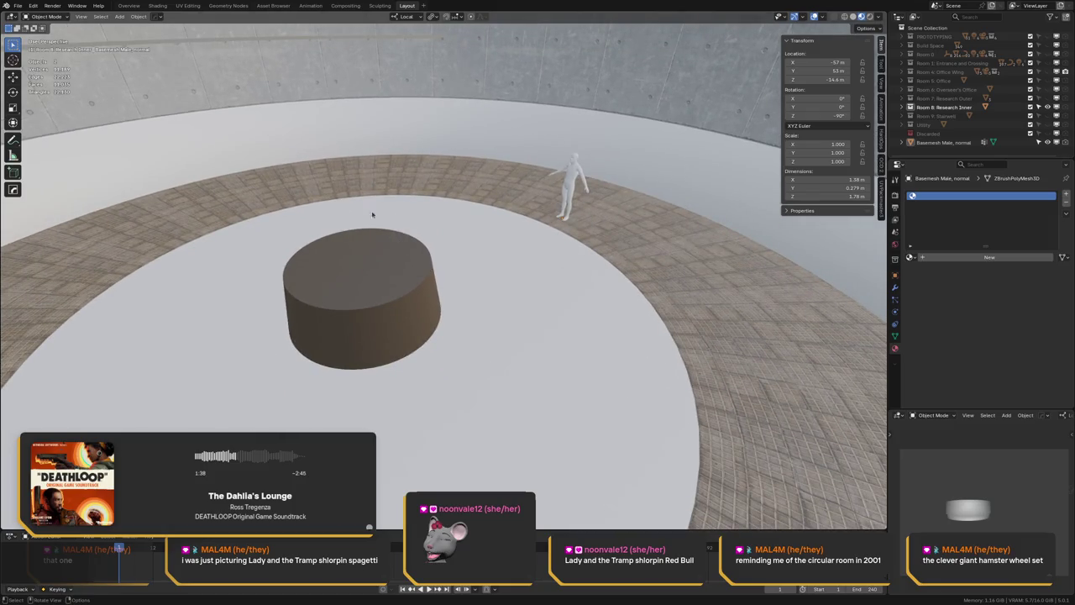
- Orbit, pan and zoom across the circular room to inspect the tiled ring
{"action": "mouse_move", "coordinate": [421, 283]}
{"action": "middle_mouse_down"}
{"action": "mouse_move", "coordinate": [376, 247]}
{"action": "mouse_move", "coordinate": [392, 236]}
{"action": "middle_mouse_up"}
{"action": "scroll", "coordinate": [392, 236], "scroll_direction": "up", "scroll_amount": 3}
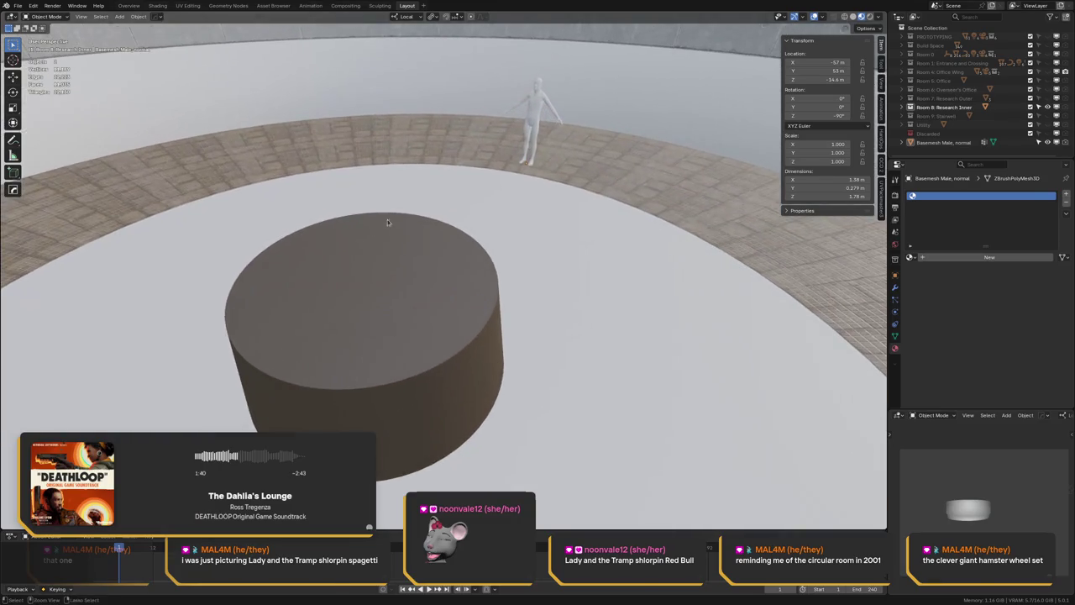
{"action": "scroll", "coordinate": [412, 196], "scroll_direction": "down", "scroll_amount": 2}
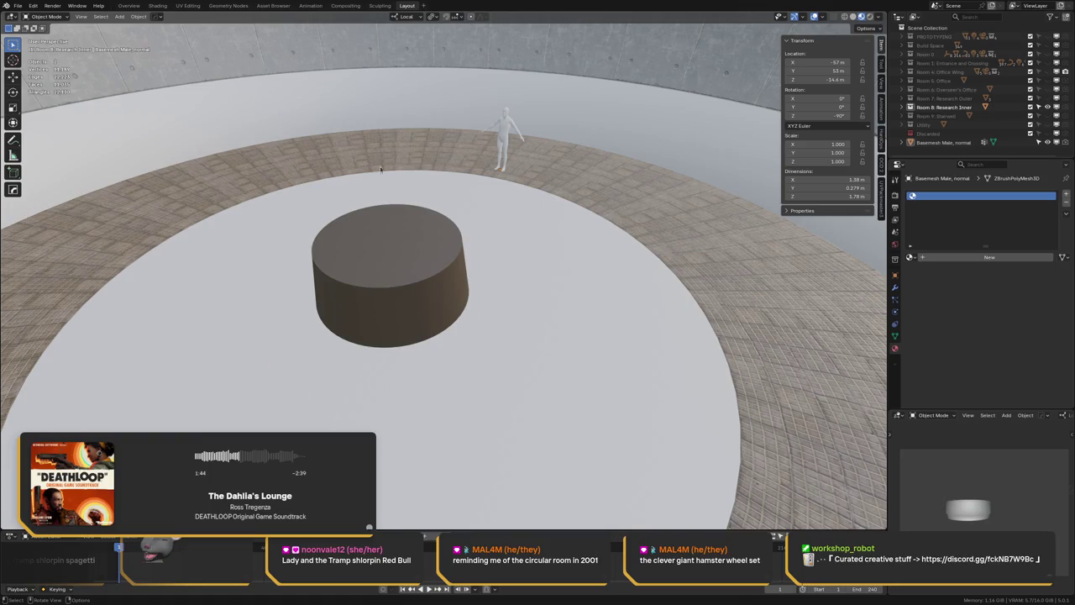
{"action": "mouse_move", "coordinate": [403, 194]}
{"action": "middle_mouse_down"}
{"action": "mouse_move", "coordinate": [402, 217]}
{"action": "mouse_move", "coordinate": [370, 223]}
{"action": "mouse_move", "coordinate": [373, 233]}
{"action": "mouse_move", "coordinate": [384, 210]}
{"action": "mouse_move", "coordinate": [324, 233]}
{"action": "mouse_move", "coordinate": [310, 221]}
{"action": "middle_mouse_up"}
{"action": "scroll", "coordinate": [363, 209], "scroll_direction": "up", "scroll_amount": 2}
{"action": "scroll", "coordinate": [364, 209], "scroll_direction": "down", "scroll_amount": 2}
{"action": "scroll", "coordinate": [384, 214], "scroll_direction": "down", "scroll_amount": 1}
- Save the scene as "LCPC - Environments.blend"
{"action": "key", "text": "ctrl+s"}
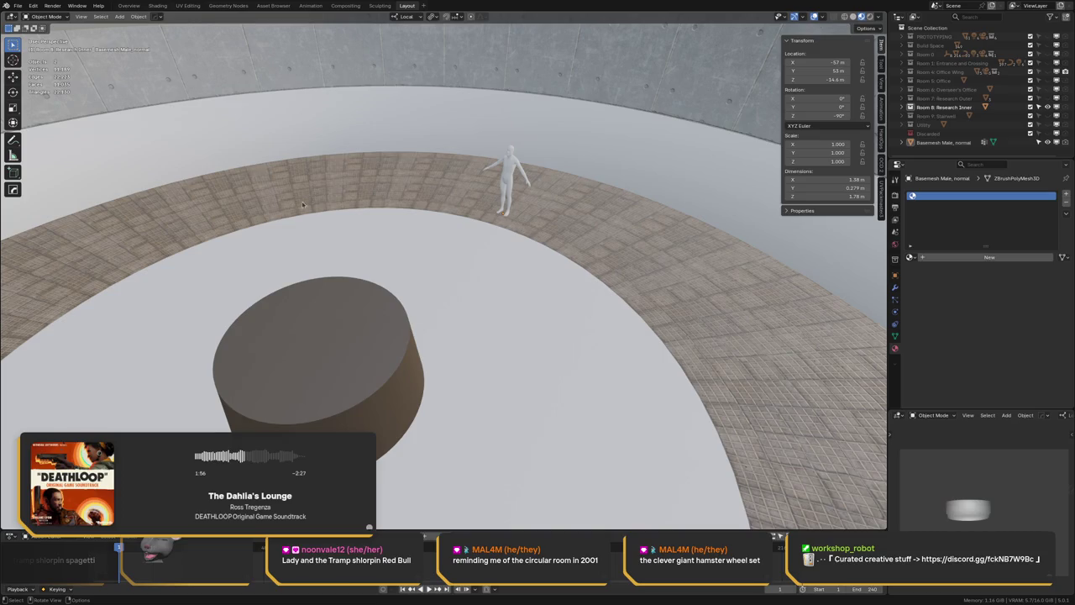
{"action": "scroll", "coordinate": [349, 197], "scroll_direction": "down", "scroll_amount": 2}
{"action": "scroll", "coordinate": [347, 191], "scroll_direction": "down", "scroll_amount": 3}
- Unhide the Room 7: Research Outer collection in the Outliner
{"action": "scroll", "coordinate": [346, 193], "scroll_direction": "down", "scroll_amount": 2}
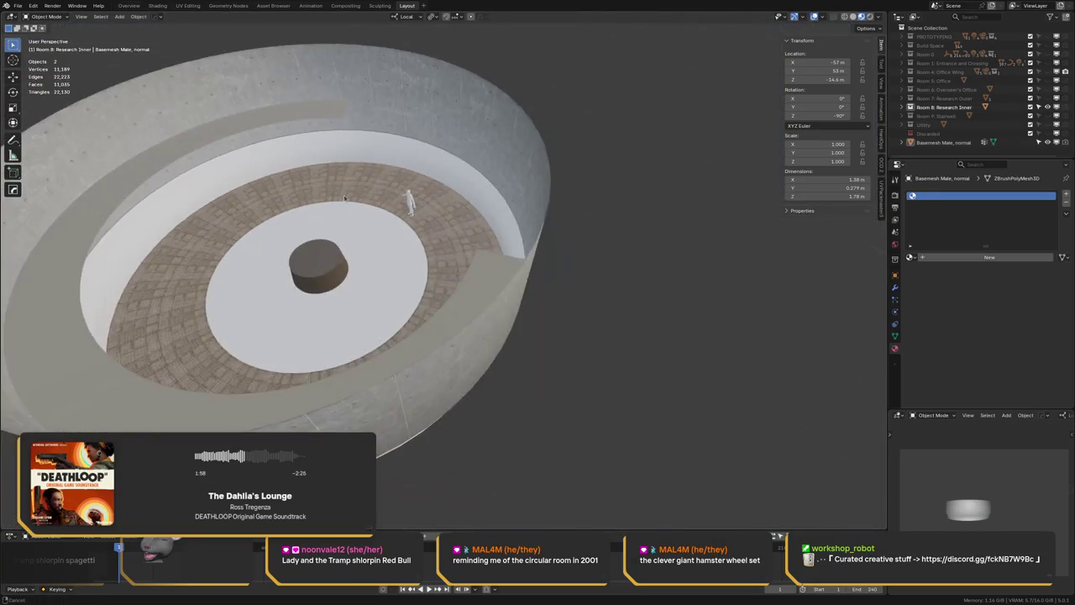
{"action": "scroll", "coordinate": [342, 204], "scroll_direction": "down", "scroll_amount": 2}
{"action": "middle_click_drag", "start_coordinate": [341, 205], "coordinate": [346, 189]}
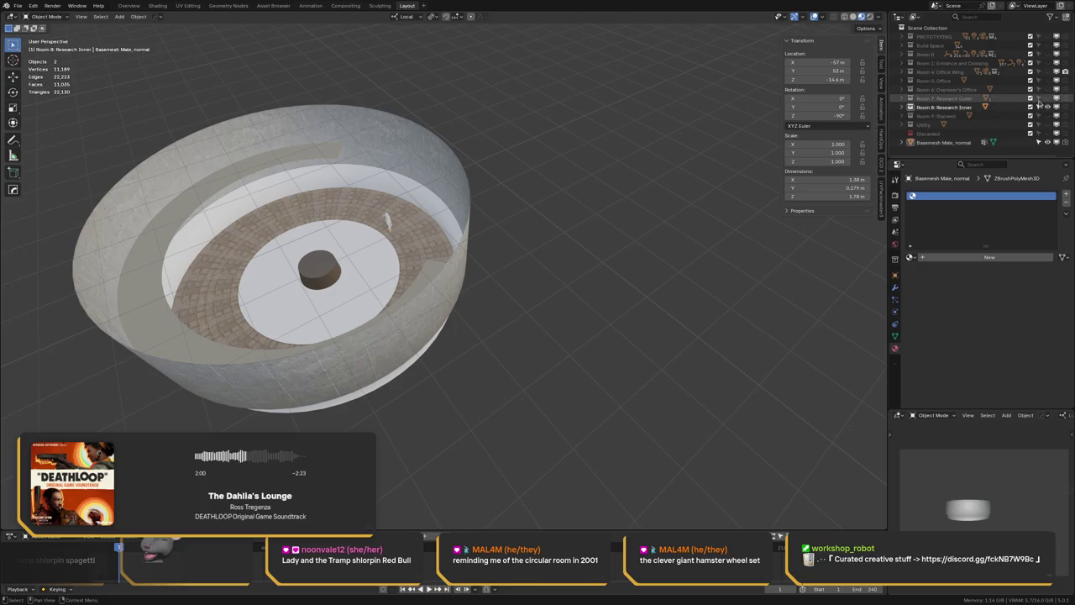
{"action": "left_click", "coordinate": [1046, 99]}
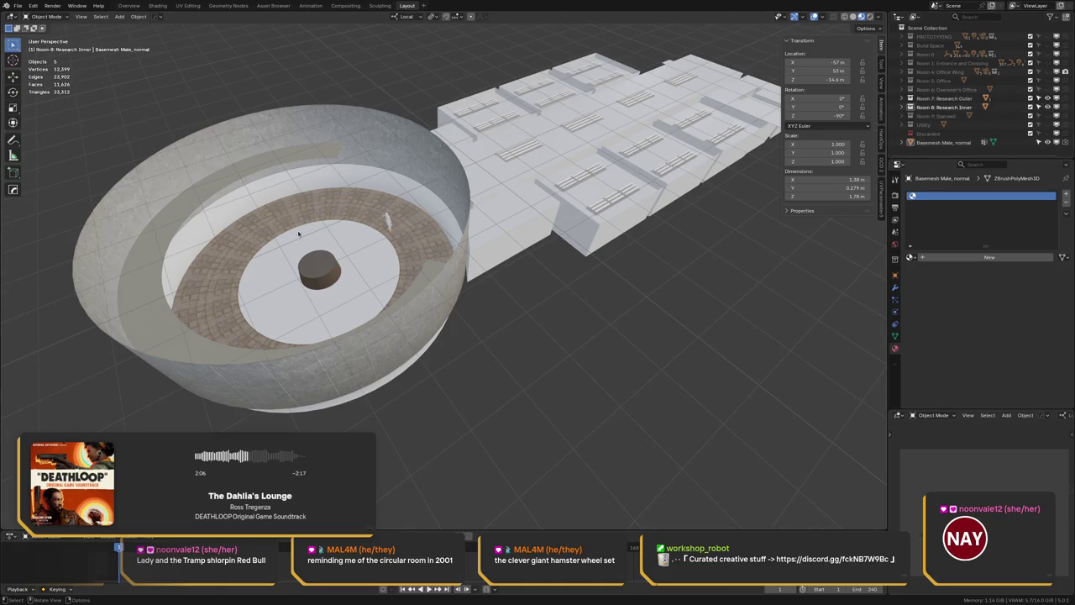
- Orbit and zoom to view the tiled ring alongside the outer building
{"action": "mouse_move", "coordinate": [278, 256]}
{"action": "middle_mouse_down"}
{"action": "mouse_move", "coordinate": [282, 237]}
{"action": "mouse_move", "coordinate": [352, 210]}
{"action": "middle_mouse_up"}
{"action": "scroll", "coordinate": [378, 204], "scroll_direction": "up", "scroll_amount": 3}
{"action": "scroll", "coordinate": [386, 200], "scroll_direction": "up", "scroll_amount": 3}
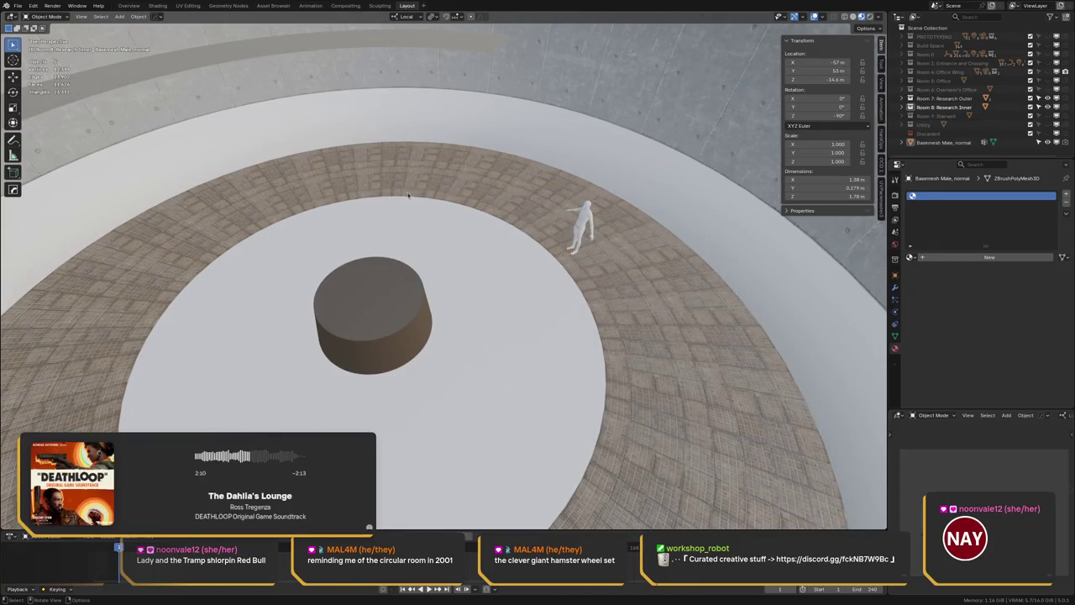
{"action": "middle_click_drag", "start_coordinate": [456, 187], "coordinate": [370, 198]}
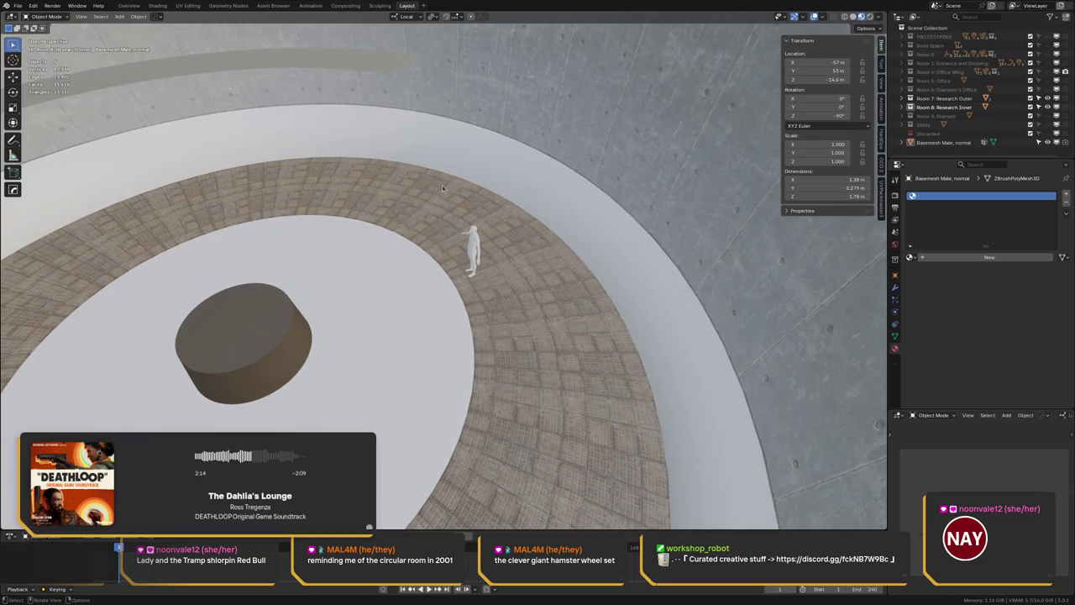
{"action": "mouse_move", "coordinate": [441, 184]}
{"action": "middle_mouse_down"}
{"action": "mouse_move", "coordinate": [401, 195]}
{"action": "mouse_move", "coordinate": [468, 194]}
{"action": "middle_mouse_up"}
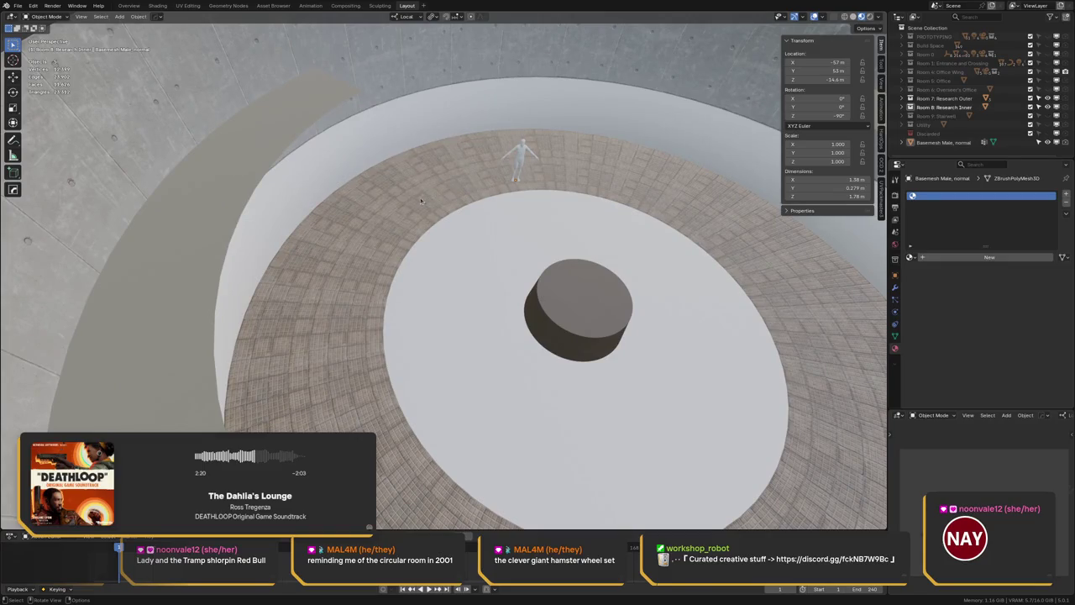
{"action": "middle_click_drag", "start_coordinate": [448, 209], "coordinate": [348, 184]}
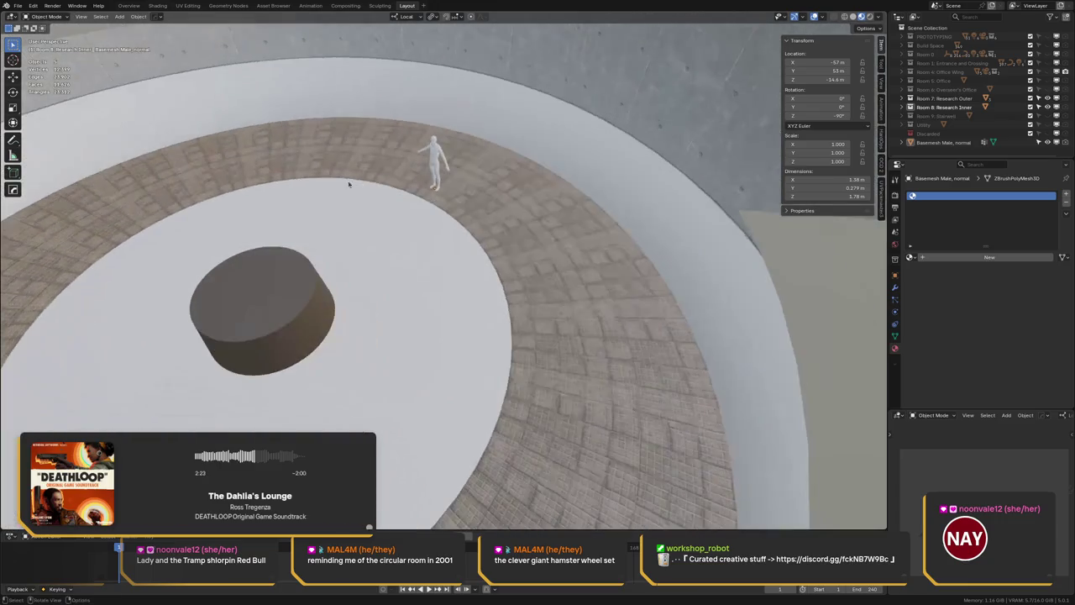
- Select the human figure and move it inward toward the central pedestal
{"action": "left_click", "coordinate": [435, 166]}
{"action": "middle_click_drag", "start_coordinate": [436, 165], "coordinate": [579, 185]}
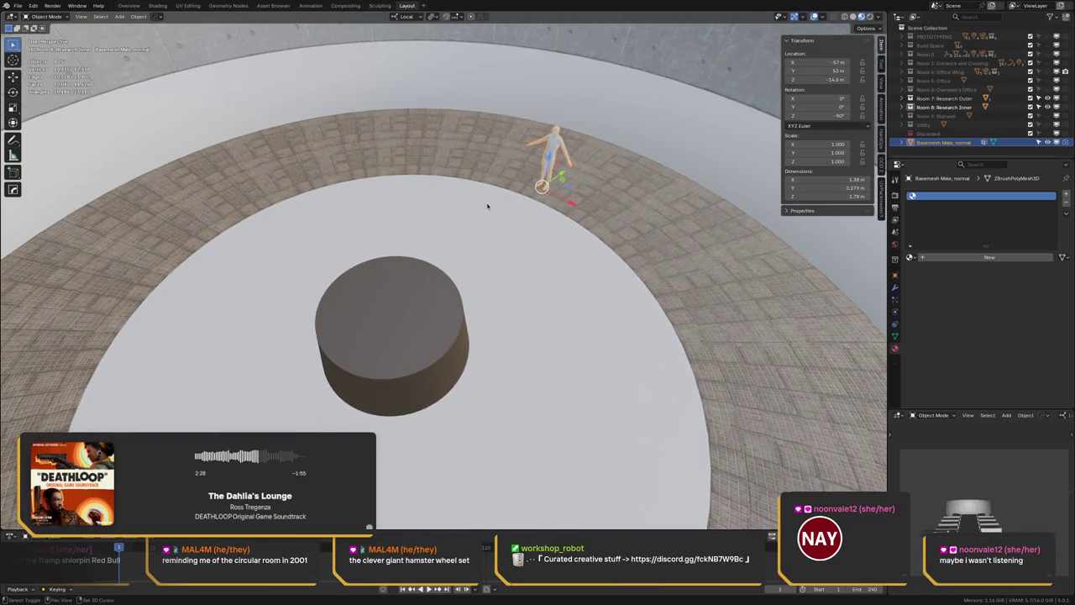
{"action": "middle_click_drag", "start_coordinate": [487, 204], "coordinate": [527, 188]}
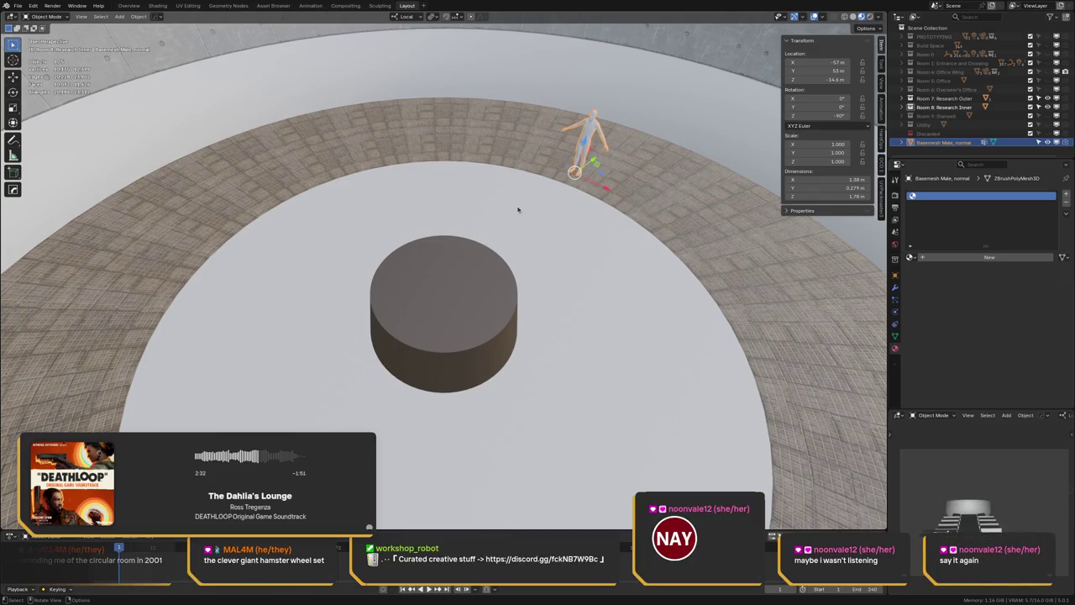
{"action": "mouse_move", "coordinate": [519, 210]}
{"action": "middle_mouse_down"}
{"action": "mouse_move", "coordinate": [479, 202]}
{"action": "mouse_move", "coordinate": [487, 173]}
{"action": "mouse_move", "coordinate": [451, 176]}
{"action": "mouse_move", "coordinate": [475, 194]}
{"action": "mouse_move", "coordinate": [522, 199]}
{"action": "middle_mouse_up"}
{"action": "left_click_drag", "start_coordinate": [605, 179], "coordinate": [445, 232]}
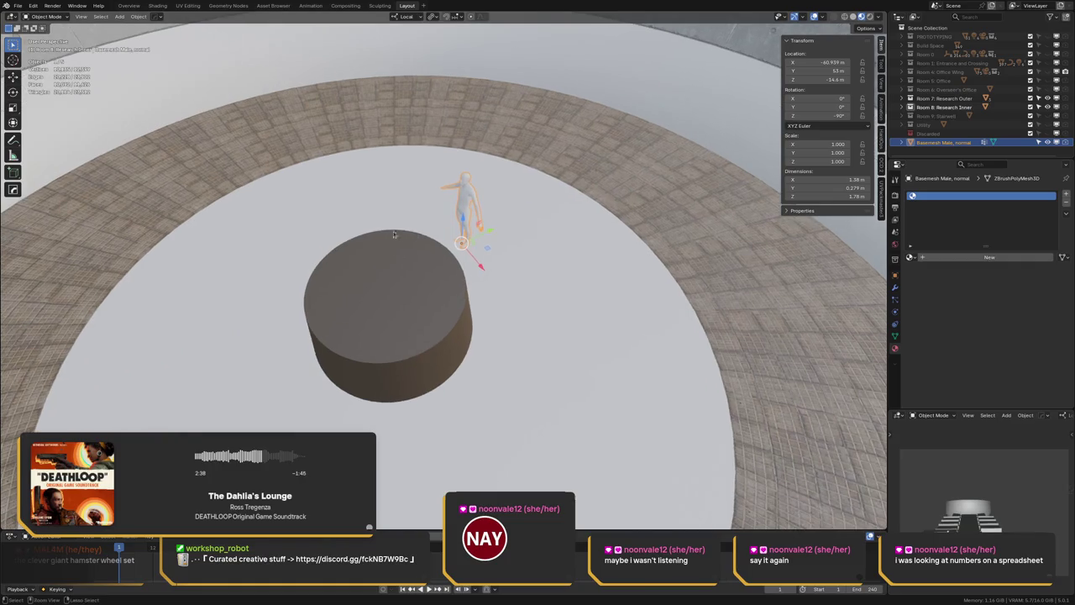
- Slide the figure further in so it stands right beside the pedestal
{"action": "middle_click_drag", "start_coordinate": [364, 257], "coordinate": [507, 171]}
{"action": "scroll", "coordinate": [422, 225], "scroll_direction": "up", "scroll_amount": 2}
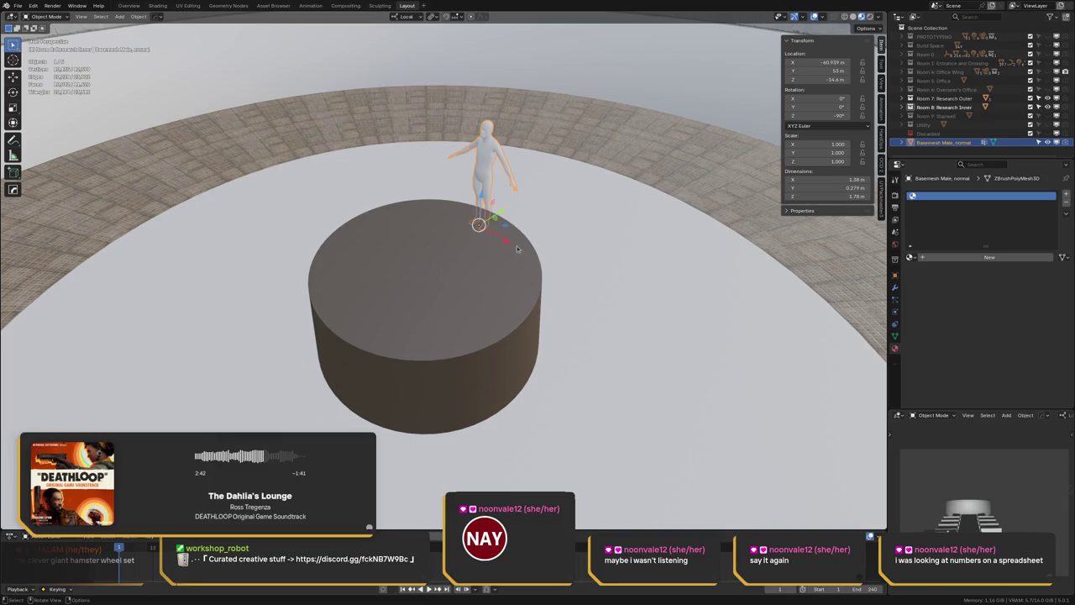
{"action": "mouse_move", "coordinate": [517, 249]}
{"action": "middle_mouse_down"}
{"action": "mouse_move", "coordinate": [472, 221]}
{"action": "mouse_move", "coordinate": [451, 224]}
{"action": "mouse_move", "coordinate": [556, 233]}
{"action": "middle_mouse_up"}
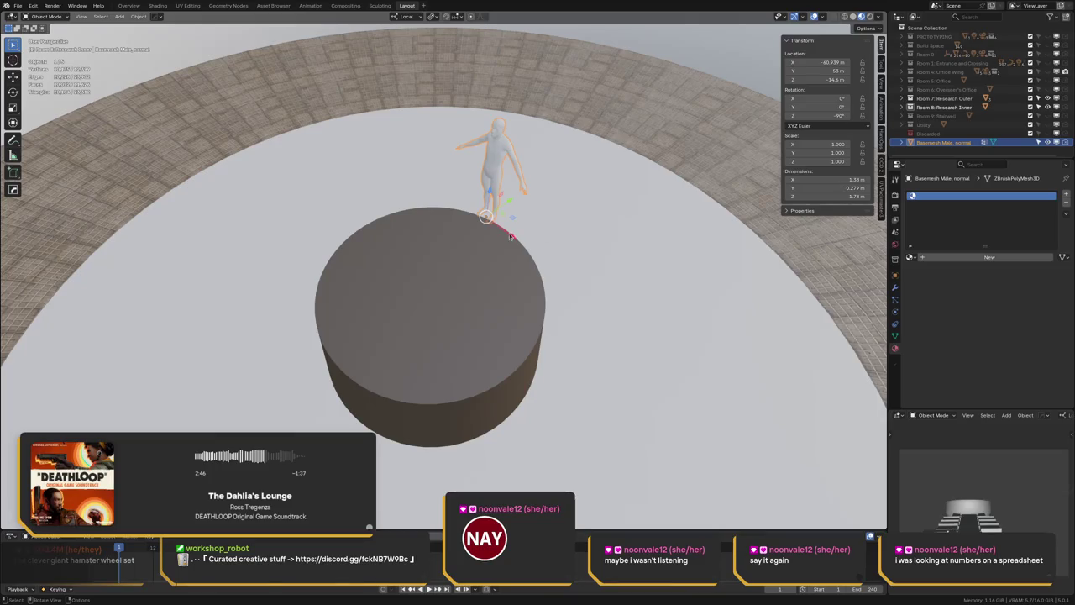
{"action": "left_click_drag", "start_coordinate": [514, 236], "coordinate": [680, 312]}
- Orbit around the pedestal to check the figure's placement, ending near top-down
{"action": "middle_click_drag", "start_coordinate": [680, 312], "coordinate": [555, 284]}
{"action": "mouse_move", "coordinate": [512, 249]}
{"action": "middle_mouse_down"}
{"action": "mouse_move", "coordinate": [432, 187]}
{"action": "mouse_move", "coordinate": [423, 212]}
{"action": "middle_mouse_up"}
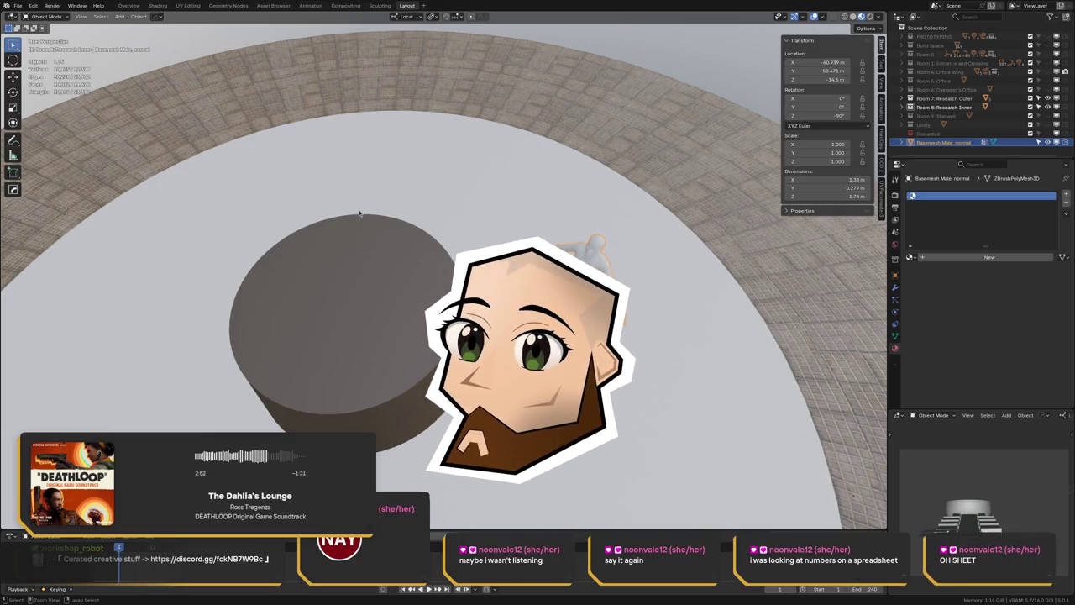
{"action": "middle_click_drag", "start_coordinate": [391, 239], "coordinate": [437, 181]}
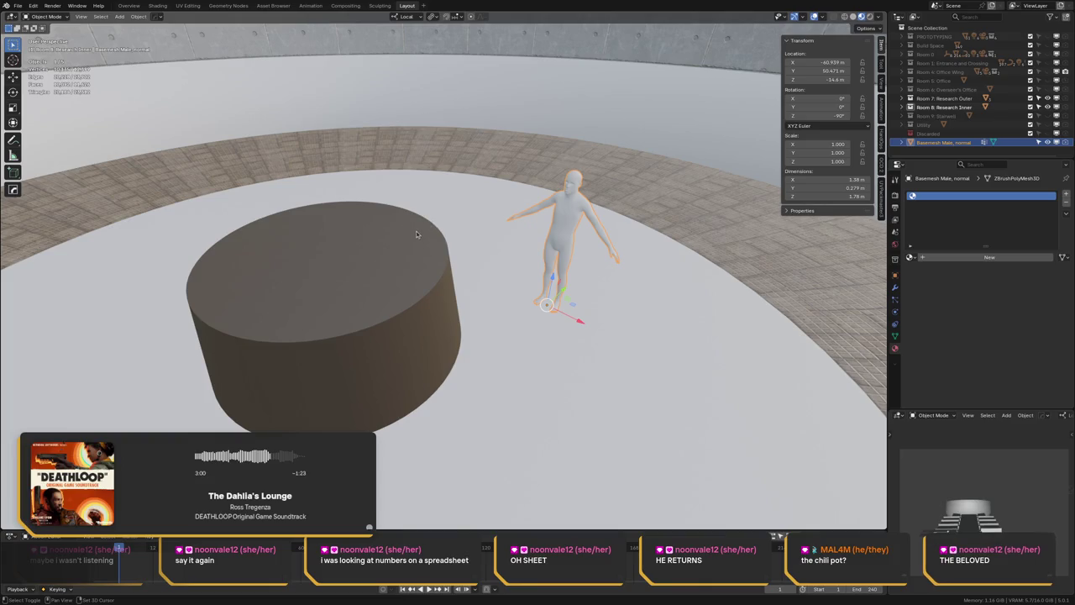
{"action": "scroll", "coordinate": [400, 220], "scroll_direction": "down", "scroll_amount": 3}
{"action": "mouse_move", "coordinate": [399, 211]}
{"action": "middle_mouse_down"}
{"action": "mouse_move", "coordinate": [386, 227]}
{"action": "mouse_move", "coordinate": [391, 201]}
{"action": "middle_mouse_up"}
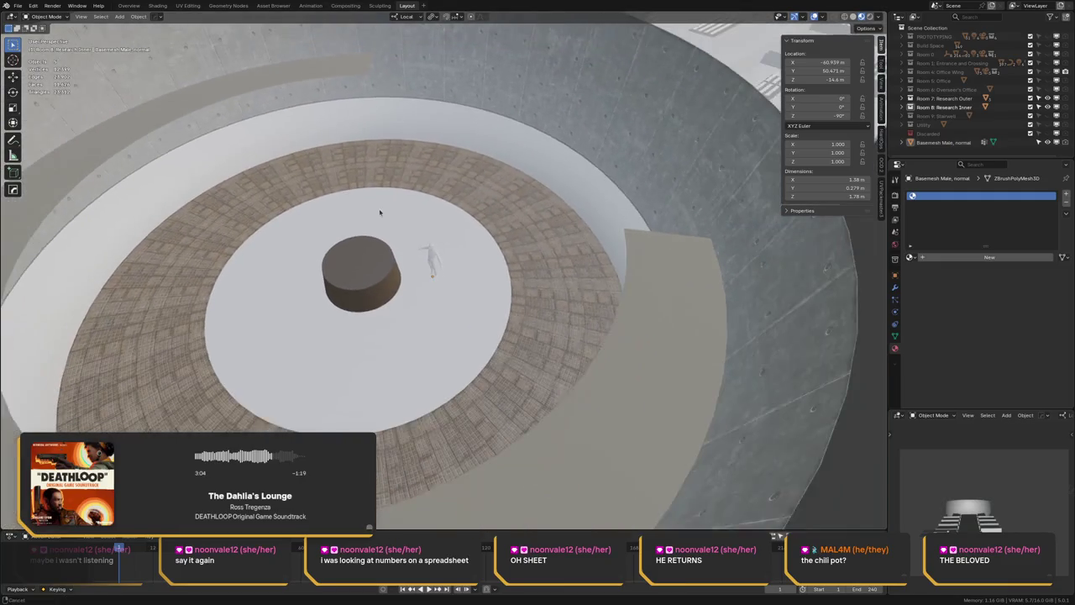
- Save the room scene file and look over the circular room
{"action": "key", "text": "ctrl+s"}
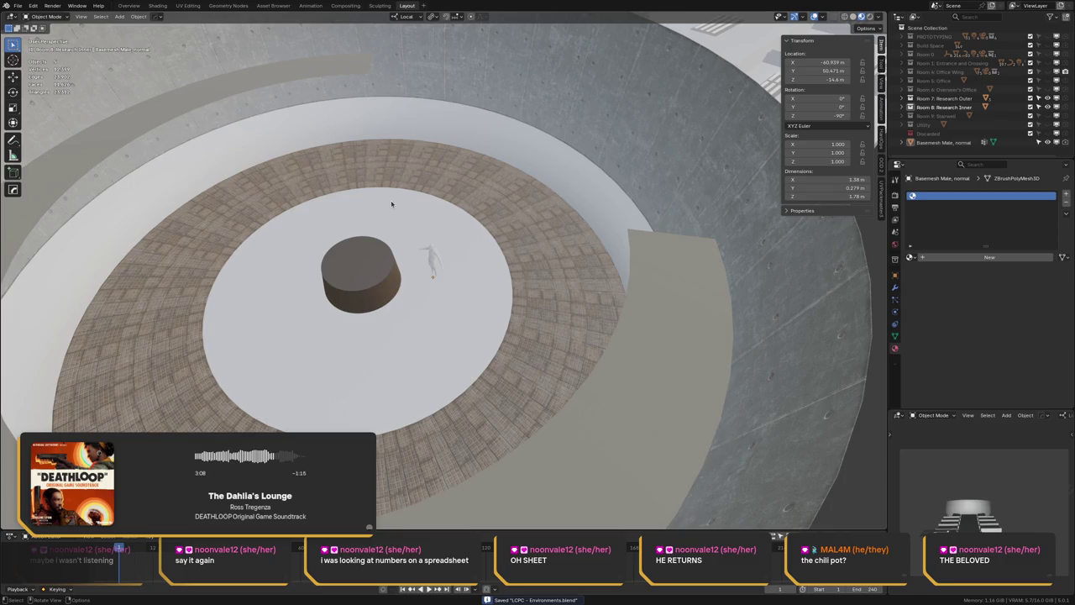
{"action": "middle_click_drag", "start_coordinate": [314, 172], "coordinate": [392, 167]}
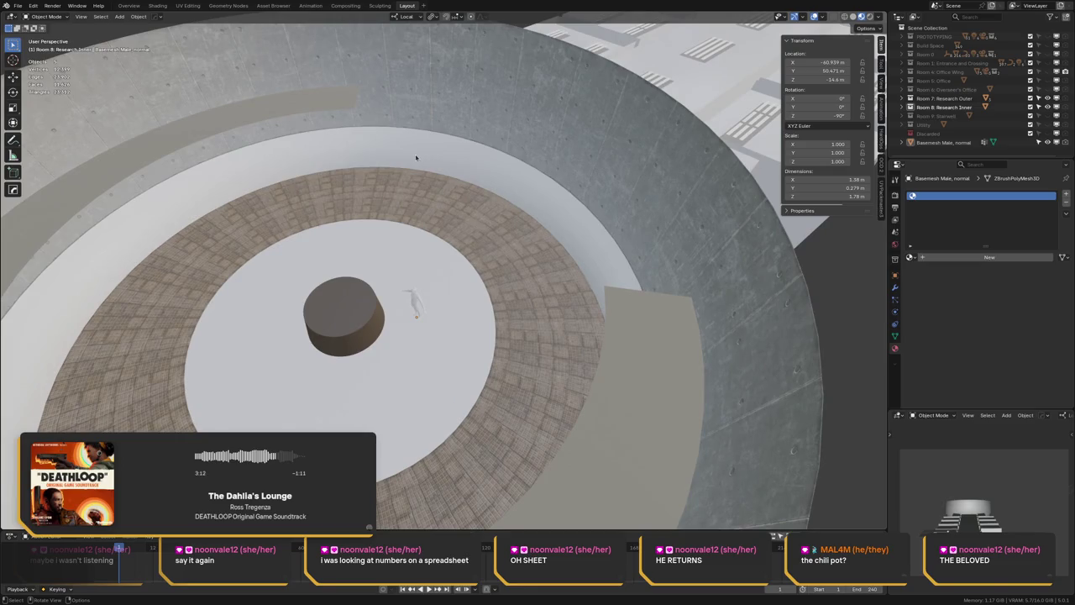
{"action": "middle_click_drag", "start_coordinate": [418, 223], "coordinate": [414, 201]}
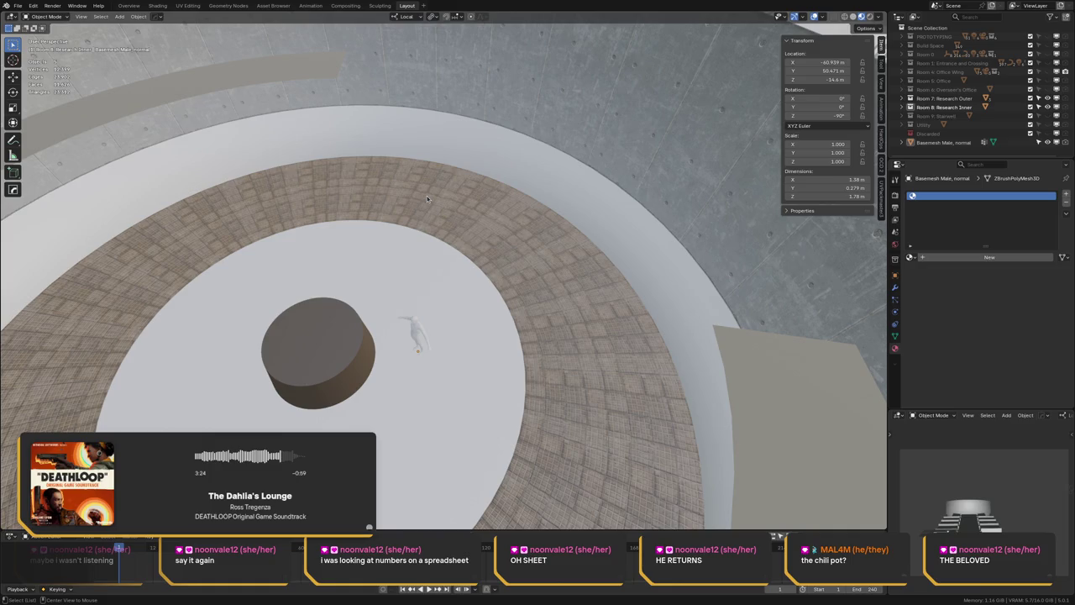
- Switch to the web browser and open ArtStation in a new tab
{"action": "key", "text": "alt+Tab"}
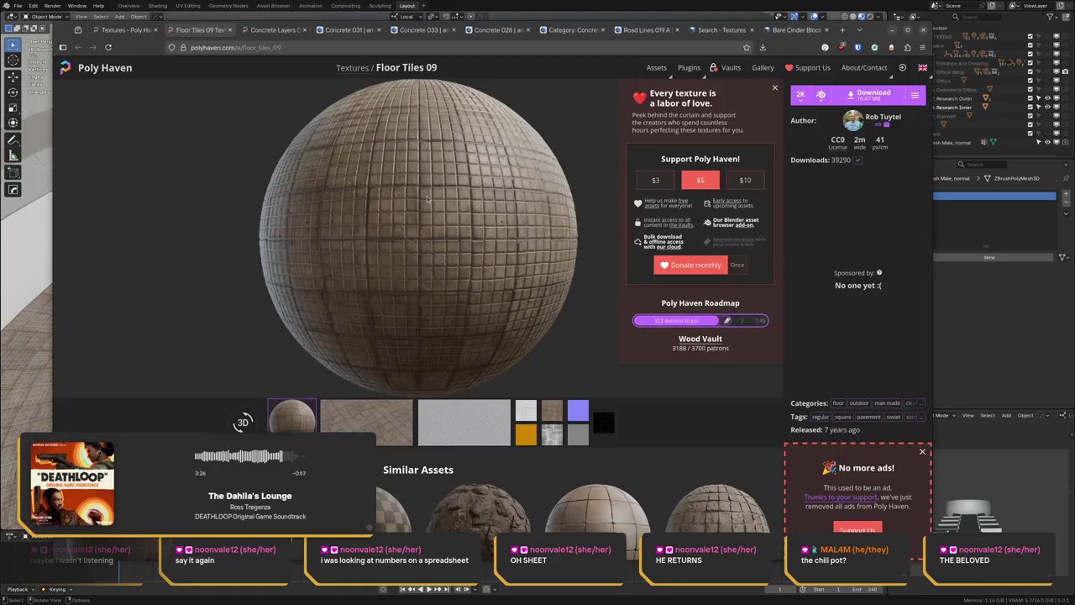
{"action": "key", "text": "ctrl+t"}
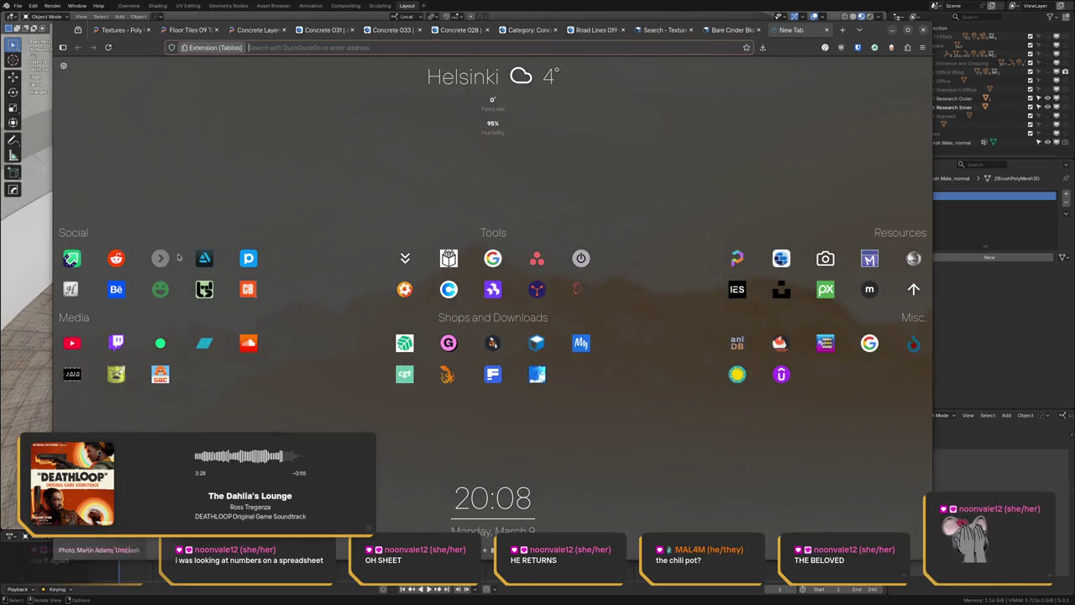
{"action": "left_click", "coordinate": [209, 261]}
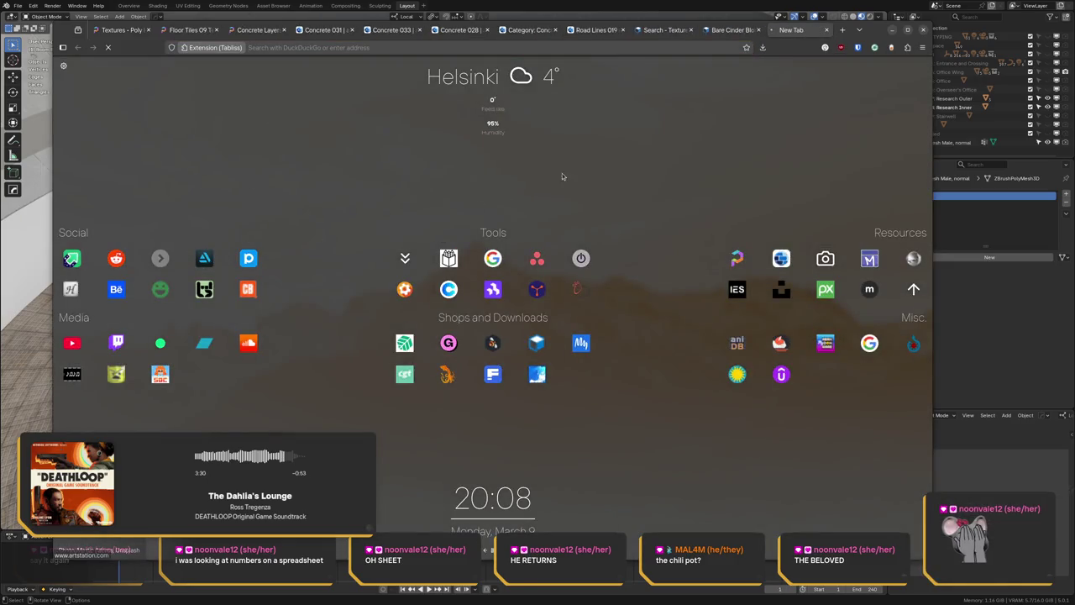
{"action": "mouse_move", "coordinate": [896, 73]}
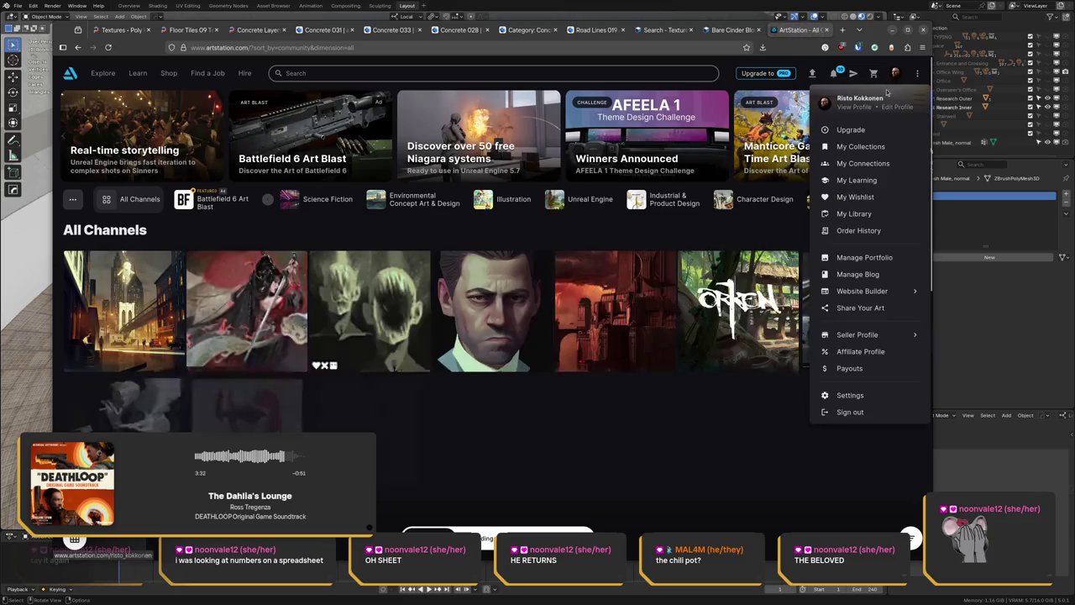
- Open the Stream Project: My Son, Smelric artwork from the profile's All portfolio and scroll its images
{"action": "left_click", "coordinate": [857, 104]}
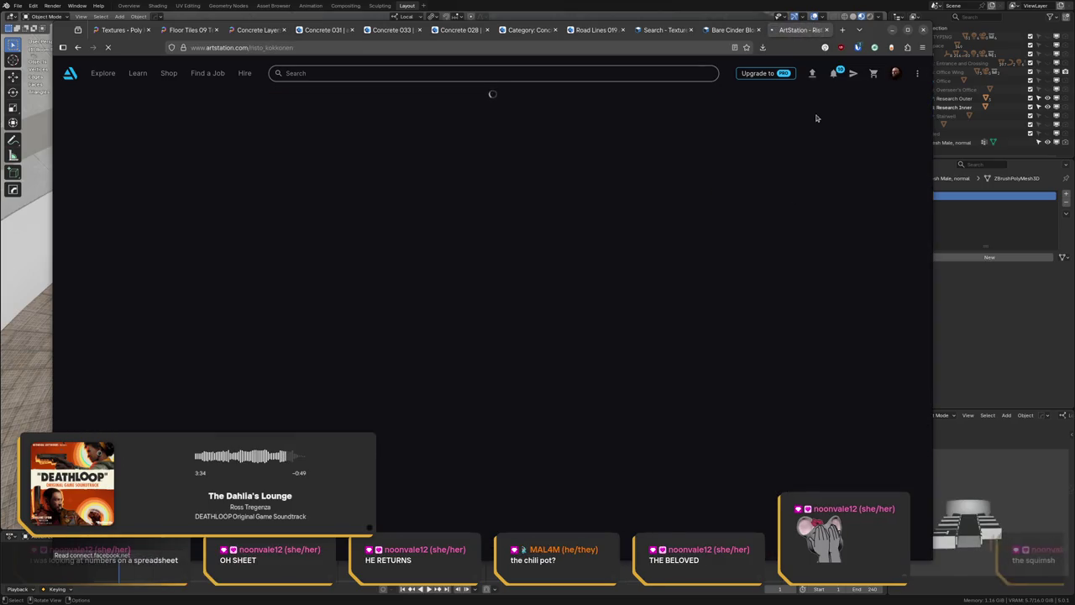
{"action": "left_click", "coordinate": [109, 332]}
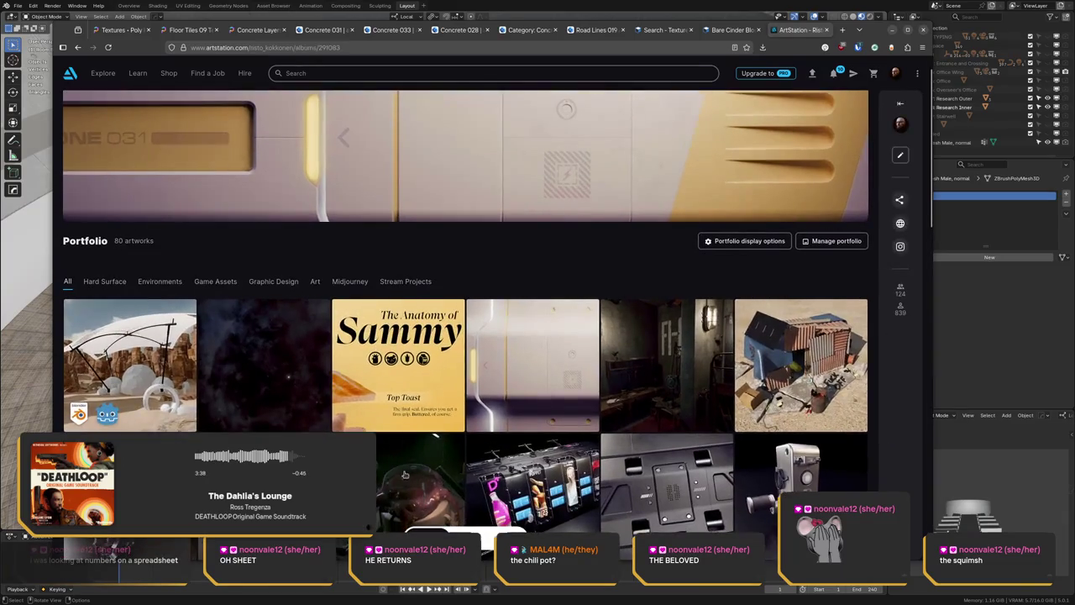
{"action": "left_click", "coordinate": [410, 476]}
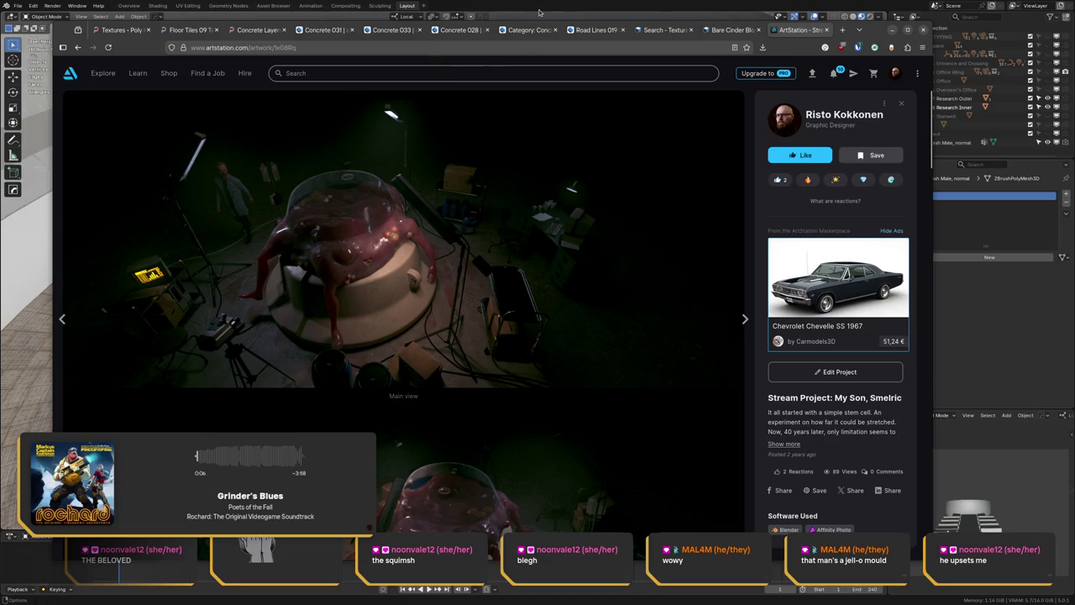
{"action": "scroll", "coordinate": [512, 314], "scroll_direction": "down", "scroll_amount": 2}
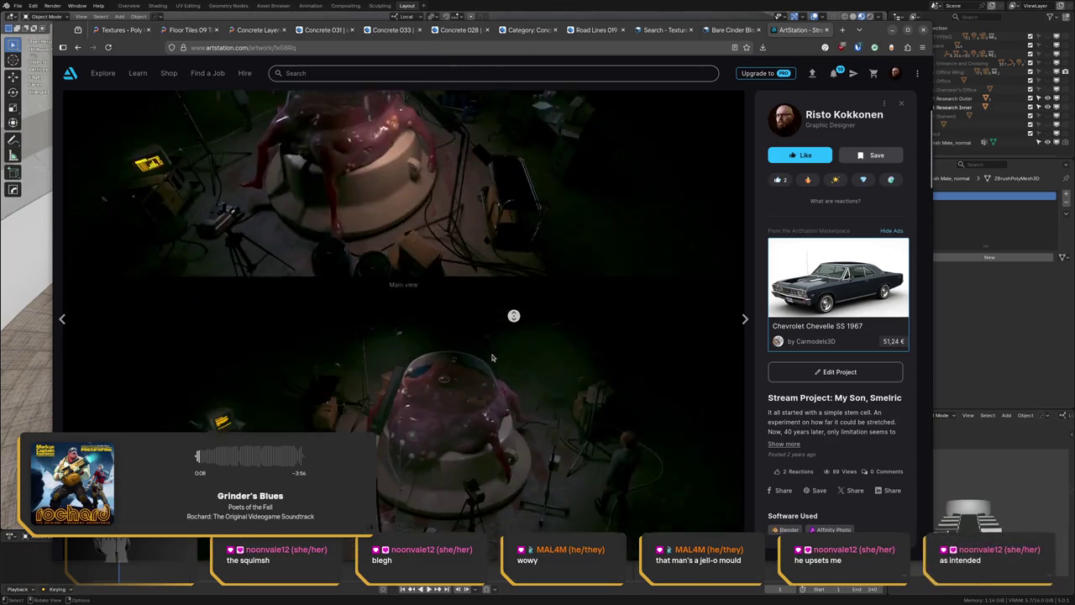
{"action": "scroll", "coordinate": [512, 314], "scroll_direction": "down", "scroll_amount": 1}
- Compare the Blender room against the Smelric artwork images, finishing back in Blender
{"action": "left_click", "coordinate": [533, 4]}
{"action": "middle_click_drag", "start_coordinate": [397, 336], "coordinate": [397, 264]}
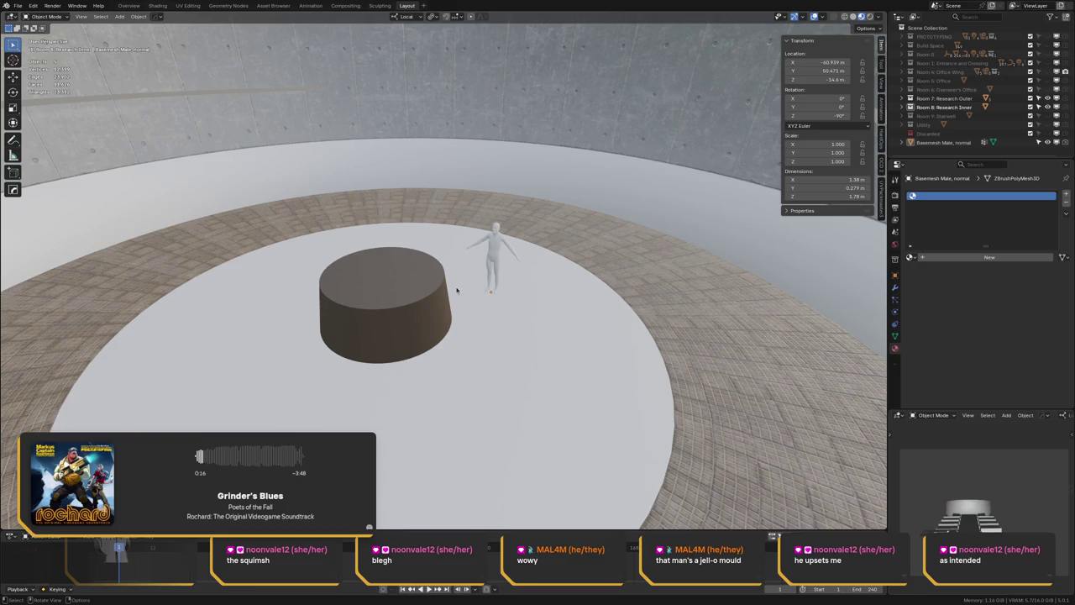
{"action": "key", "text": "alt+Tab"}
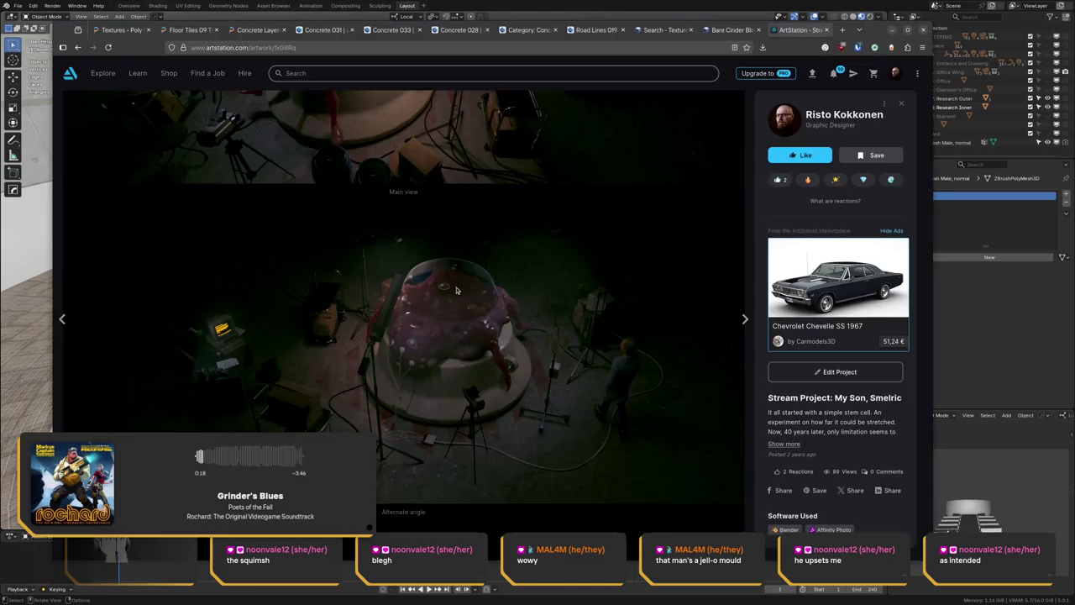
{"action": "scroll", "coordinate": [424, 202], "scroll_direction": "up", "scroll_amount": 3}
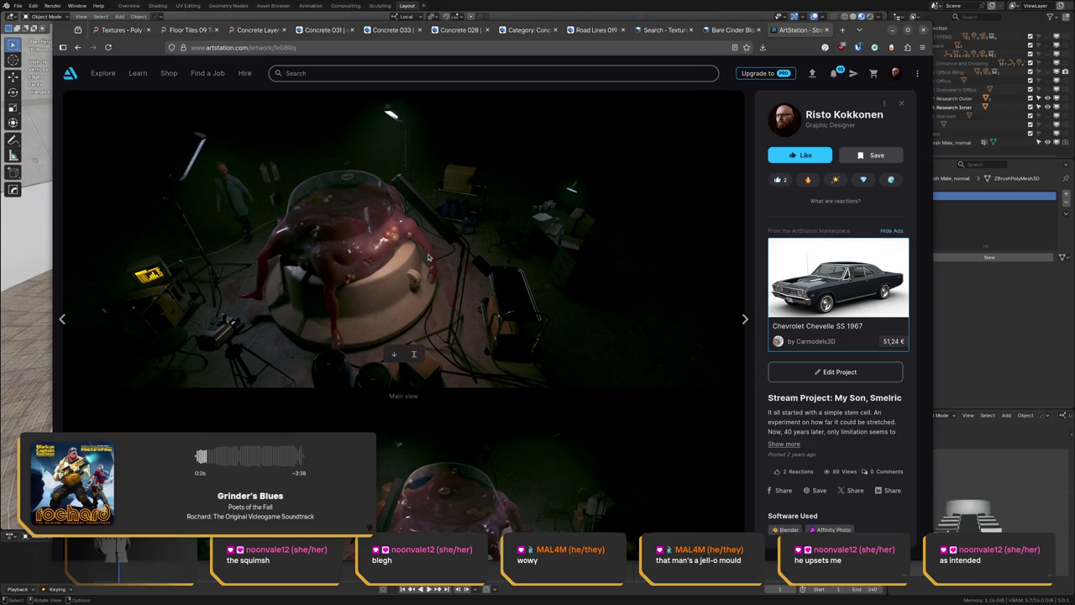
{"action": "scroll", "coordinate": [433, 220], "scroll_direction": "down", "scroll_amount": 1}
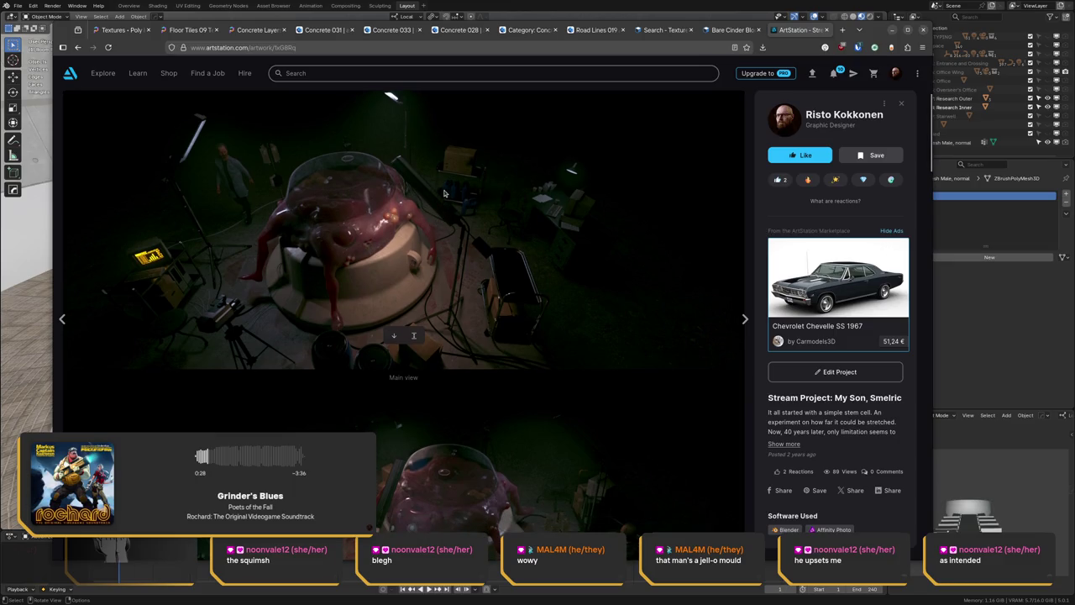
{"action": "scroll", "coordinate": [441, 188], "scroll_direction": "down", "scroll_amount": 2}
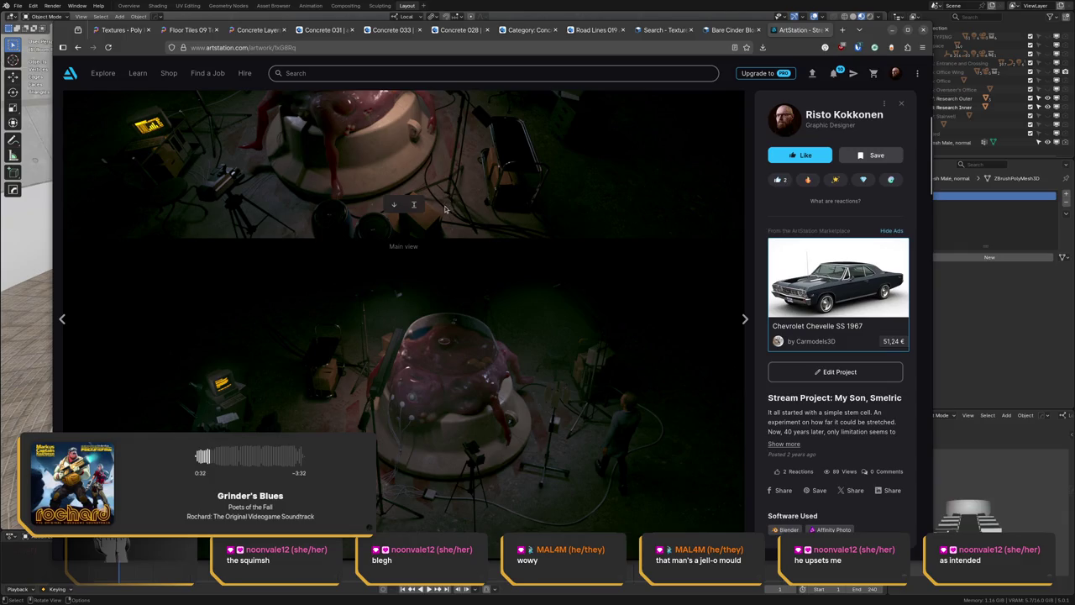
{"action": "scroll", "coordinate": [456, 196], "scroll_direction": "up", "scroll_amount": 2}
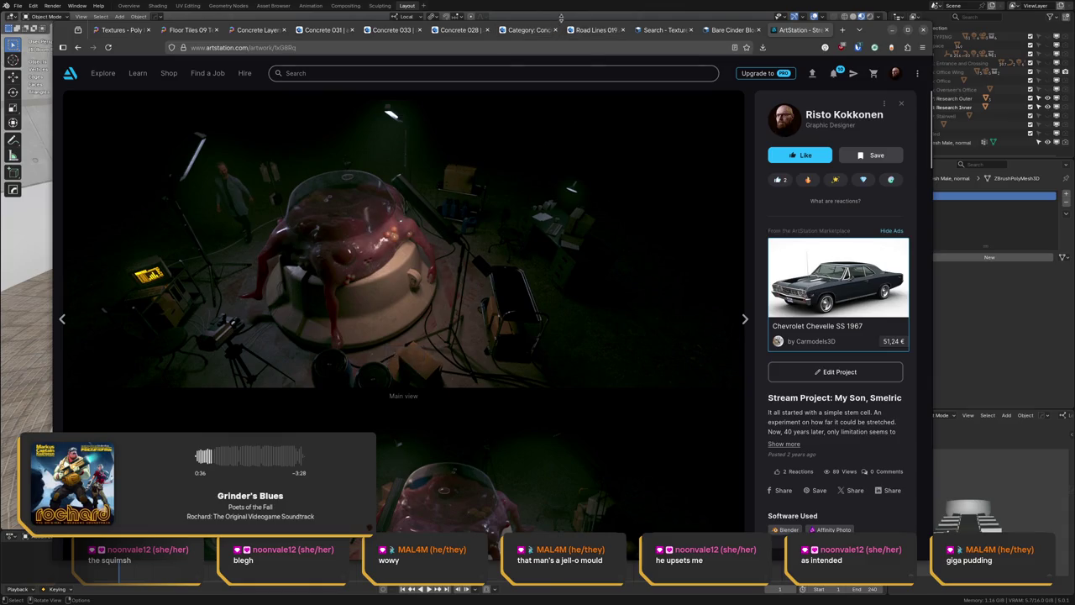
{"action": "left_click", "coordinate": [564, 9]}
{"action": "mouse_move", "coordinate": [420, 126]}
{"action": "middle_mouse_down"}
{"action": "mouse_move", "coordinate": [403, 202]}
{"action": "mouse_move", "coordinate": [308, 191]}
{"action": "mouse_move", "coordinate": [257, 202]}
{"action": "mouse_move", "coordinate": [391, 211]}
{"action": "middle_mouse_up"}
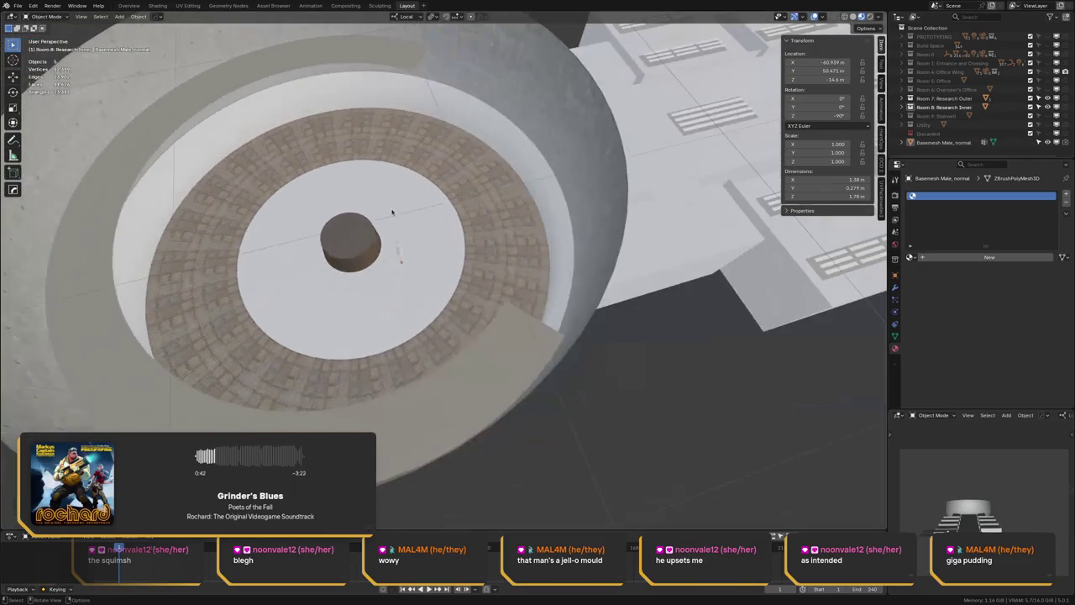
- Return to Blender and orbit over the room toward the neighbouring building
{"action": "key", "text": "alt"}
{"action": "key", "text": "alt+Tab"}
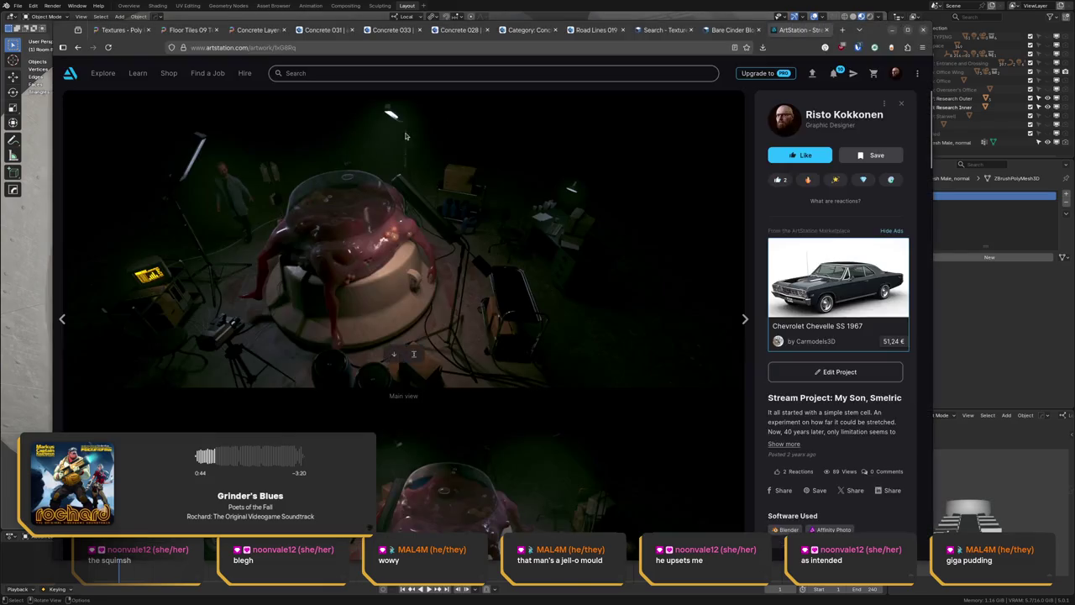
{"action": "key", "text": "alt+Tab"}
{"action": "key", "text": "alt+Tab"}
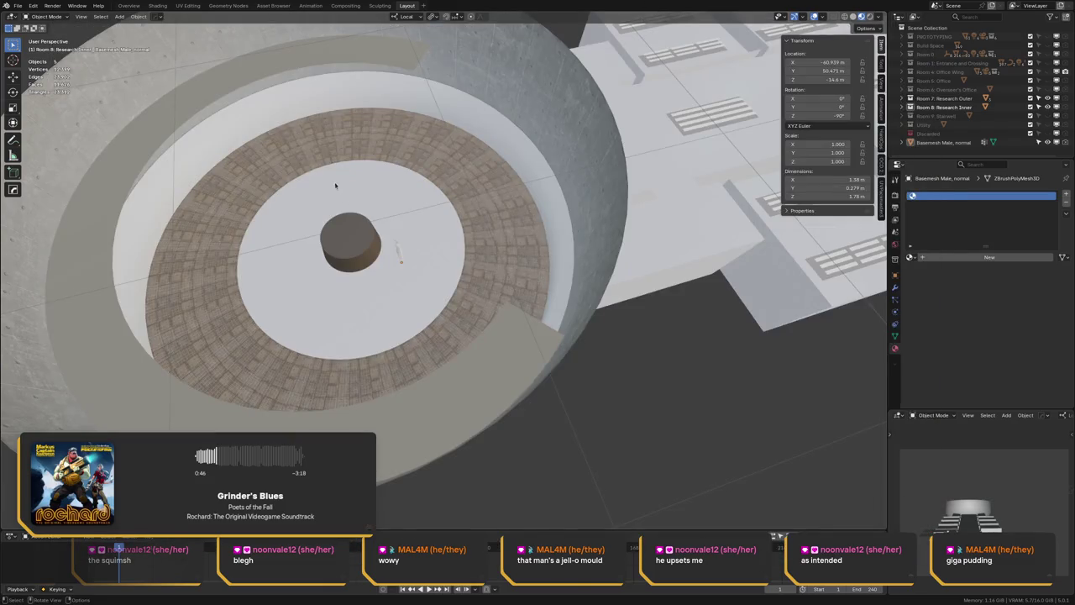
{"action": "middle_click_drag", "start_coordinate": [335, 184], "coordinate": [447, 174]}
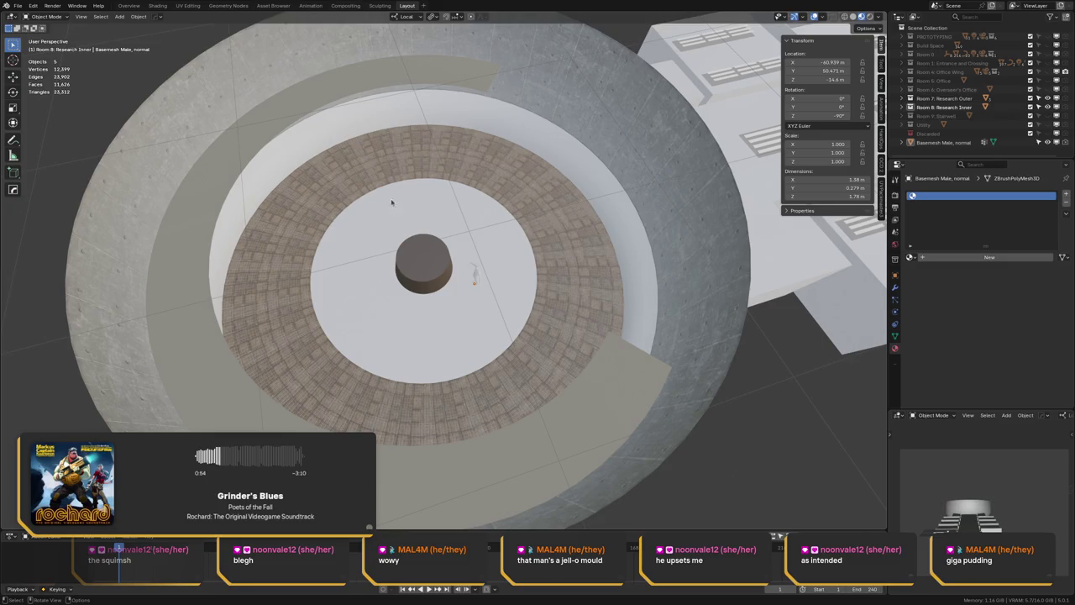
{"action": "mouse_move", "coordinate": [375, 193]}
{"action": "middle_mouse_down"}
{"action": "mouse_move", "coordinate": [446, 208]}
{"action": "mouse_move", "coordinate": [449, 188]}
{"action": "middle_mouse_up"}
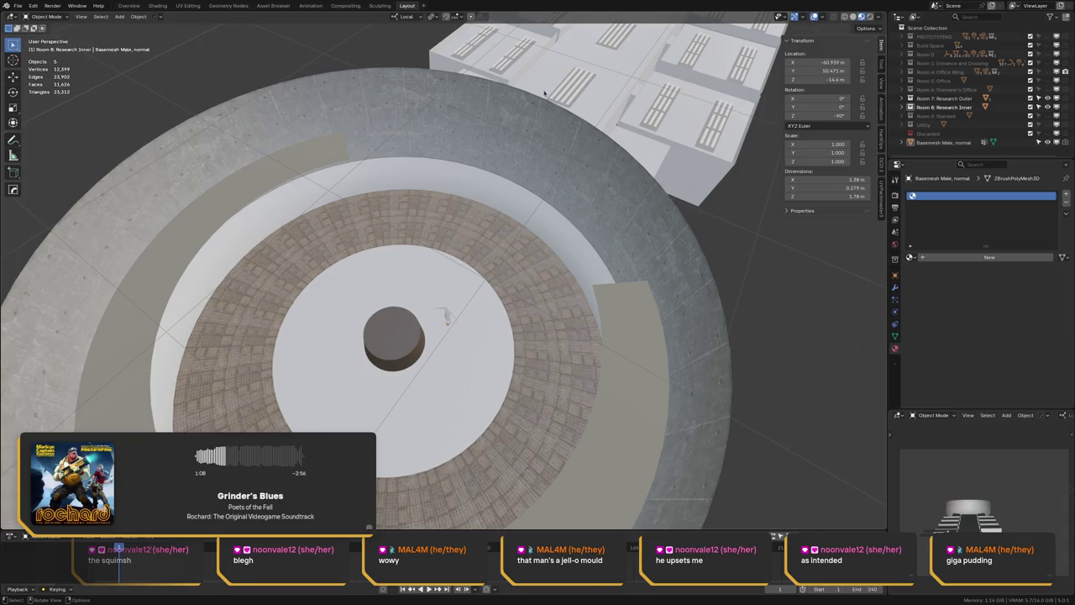
{"action": "scroll", "coordinate": [438, 210], "scroll_direction": "up", "scroll_amount": 4}
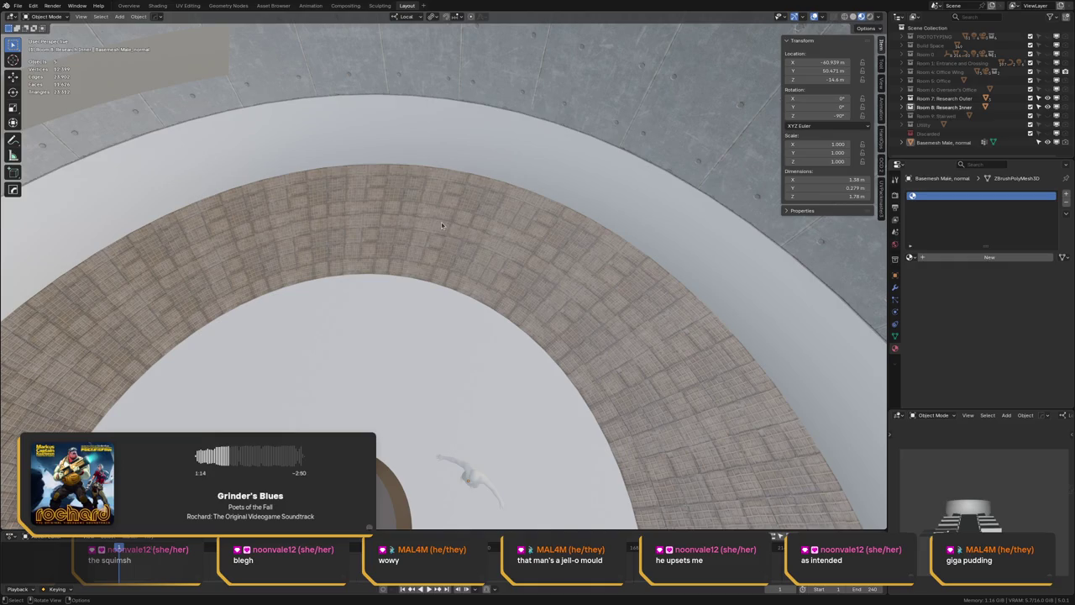
- Orbit low around the figure and pillar, then bring up the Floor Tiles 09 page
{"action": "middle_click_drag", "start_coordinate": [441, 222], "coordinate": [467, 201]}
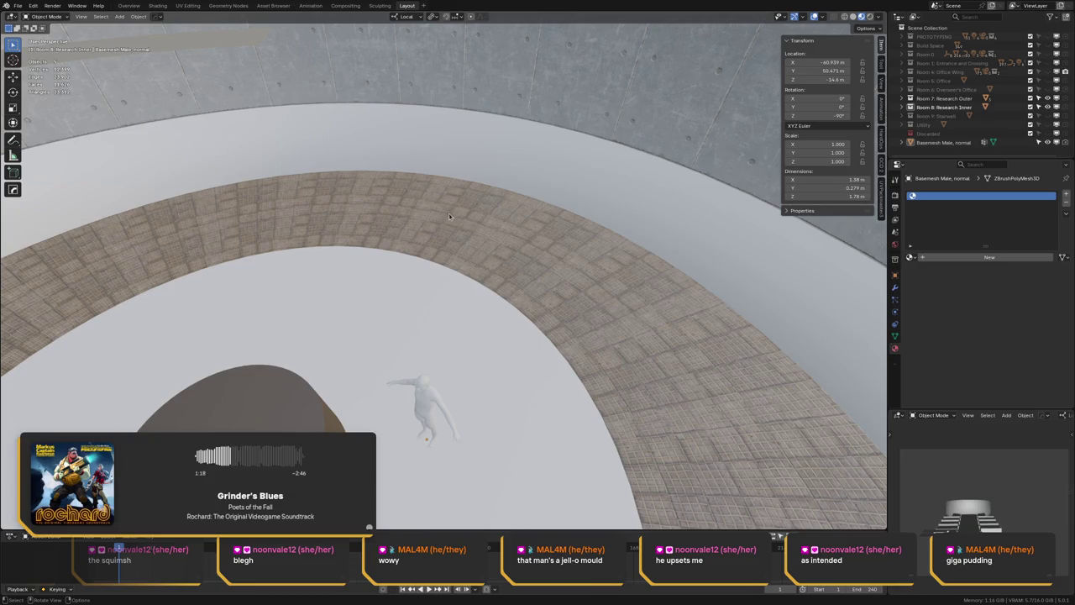
{"action": "middle_click_drag", "start_coordinate": [452, 218], "coordinate": [417, 221]}
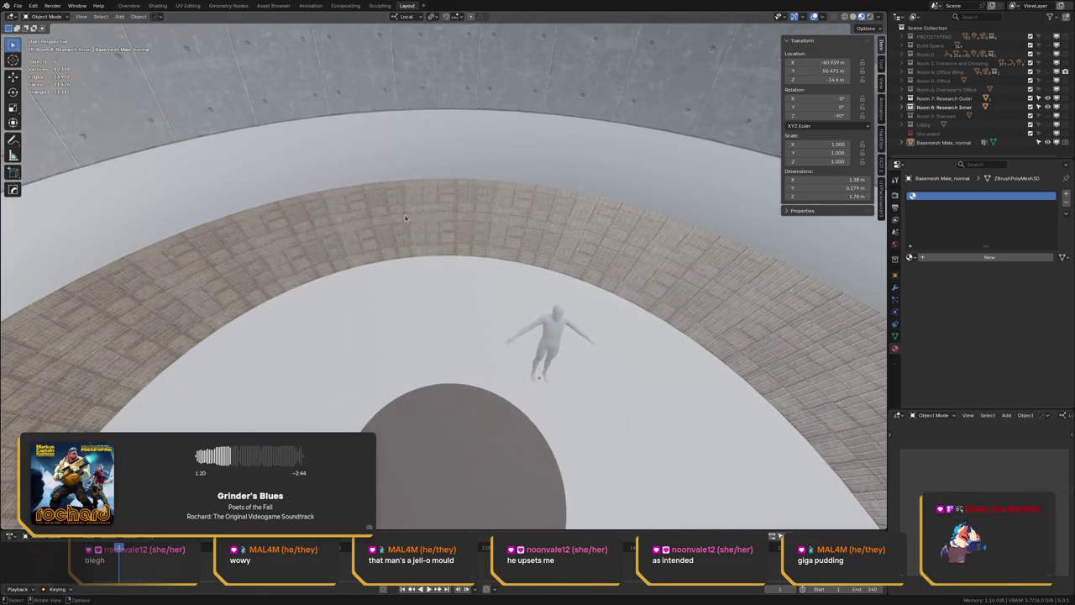
{"action": "middle_click_drag", "start_coordinate": [414, 229], "coordinate": [391, 235]}
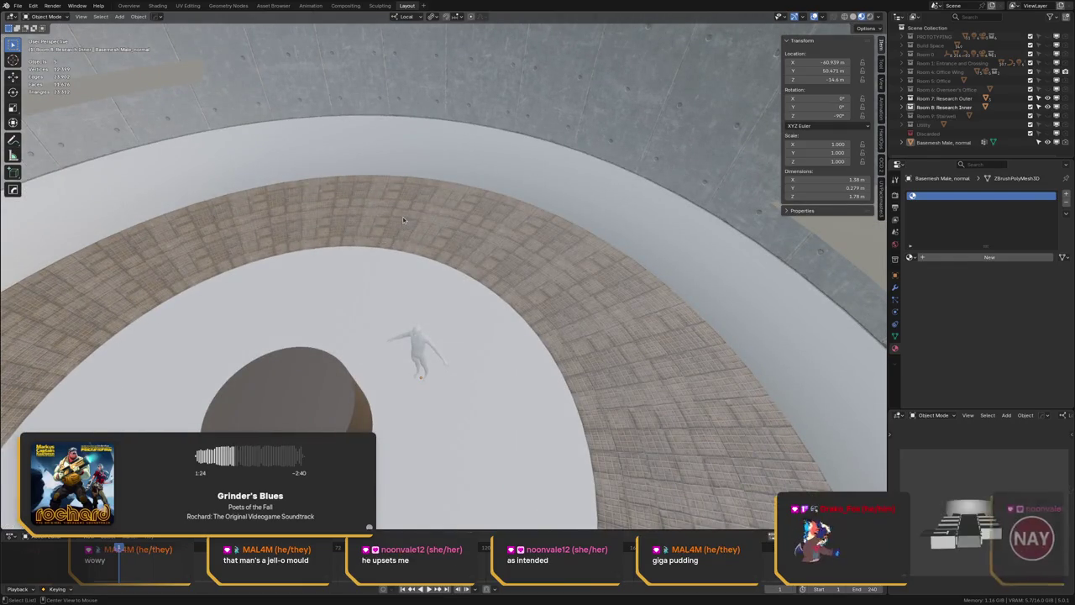
{"action": "key", "text": "alt+Tab"}
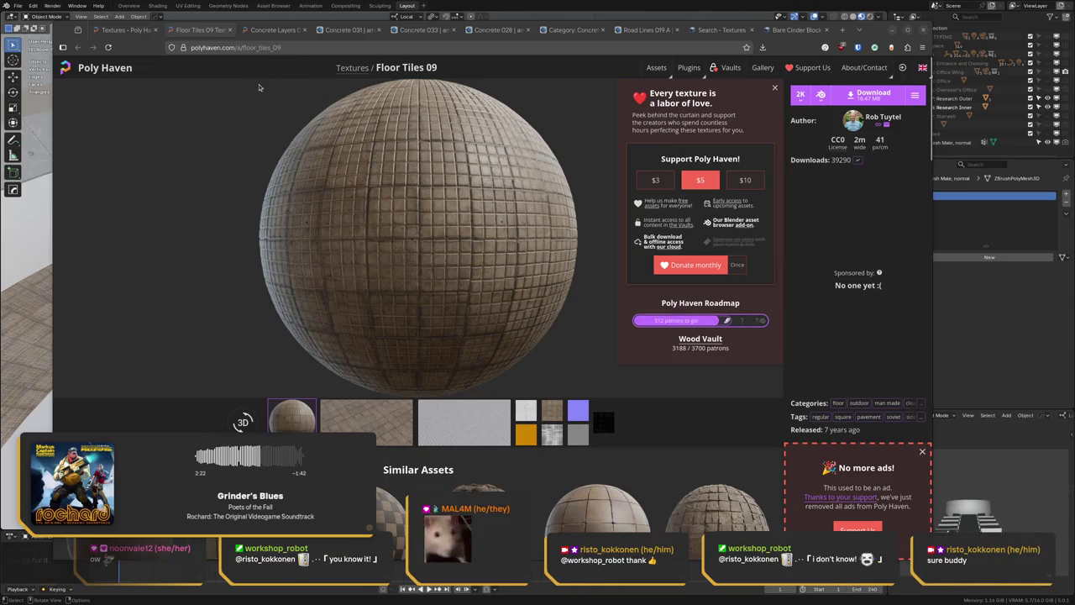
- Switch to the 'concrete' Textures tab and scroll through its 174 results
{"action": "left_click", "coordinate": [130, 31]}
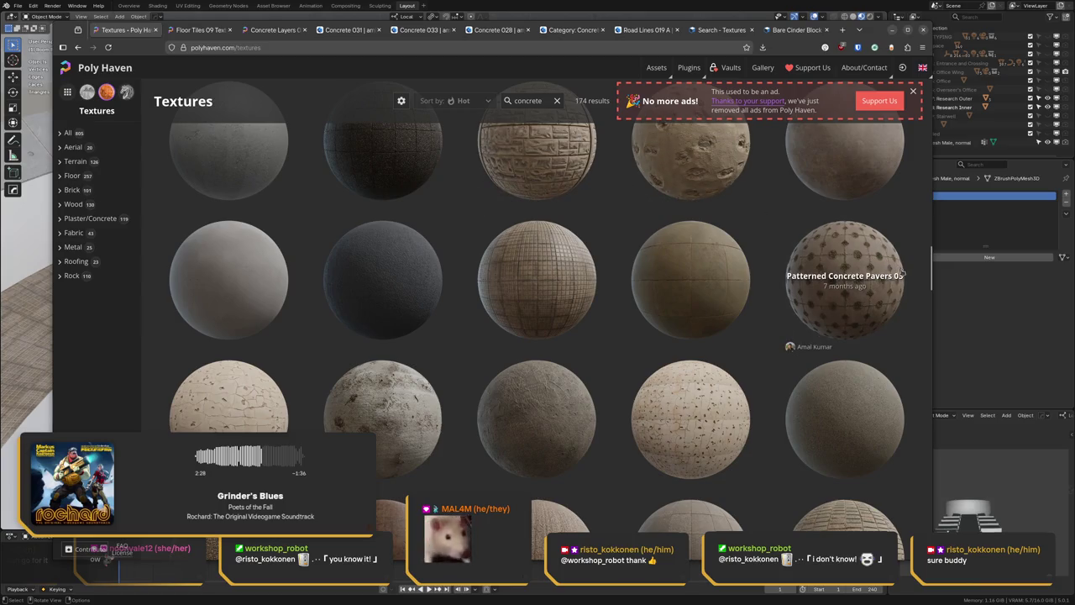
{"action": "scroll", "coordinate": [921, 287], "scroll_direction": "down", "scroll_amount": 2}
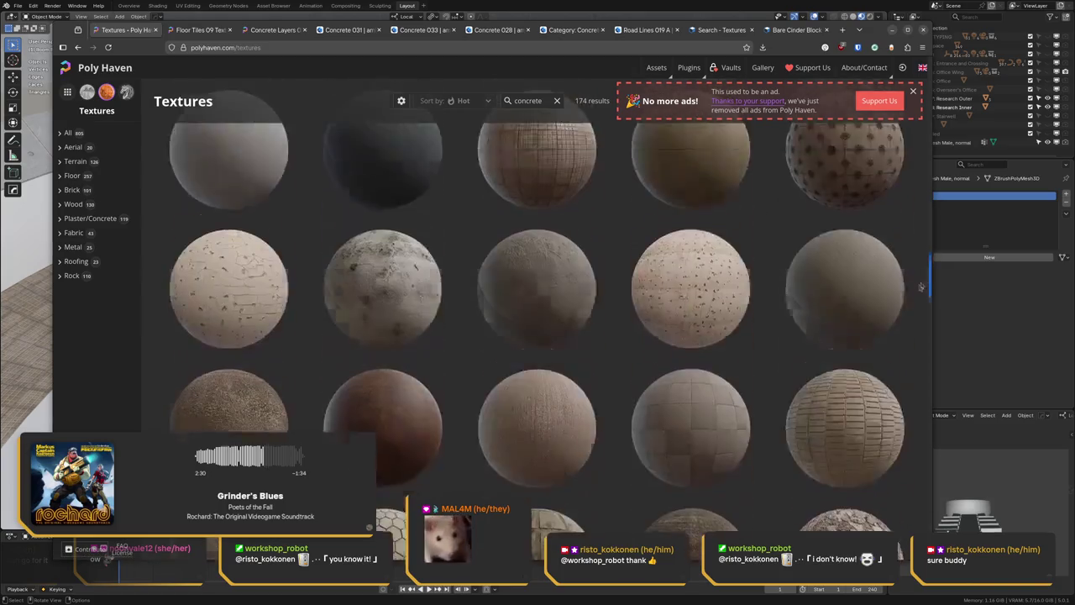
{"action": "scroll", "coordinate": [921, 287], "scroll_direction": "down", "scroll_amount": 3}
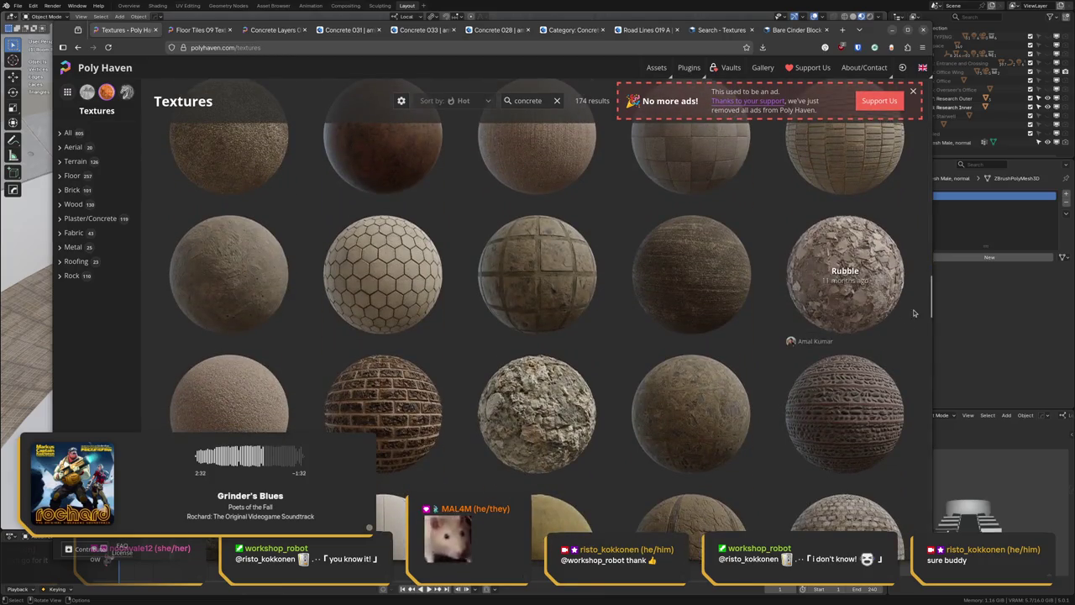
{"action": "scroll", "coordinate": [929, 298], "scroll_direction": "down", "scroll_amount": 3}
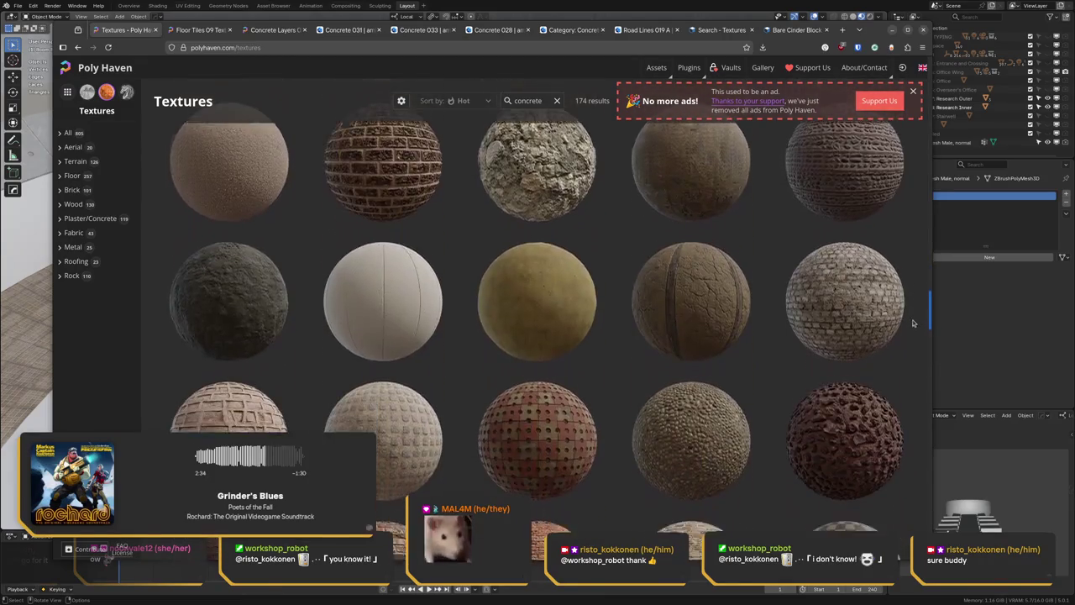
{"action": "scroll", "coordinate": [904, 334], "scroll_direction": "down", "scroll_amount": 1}
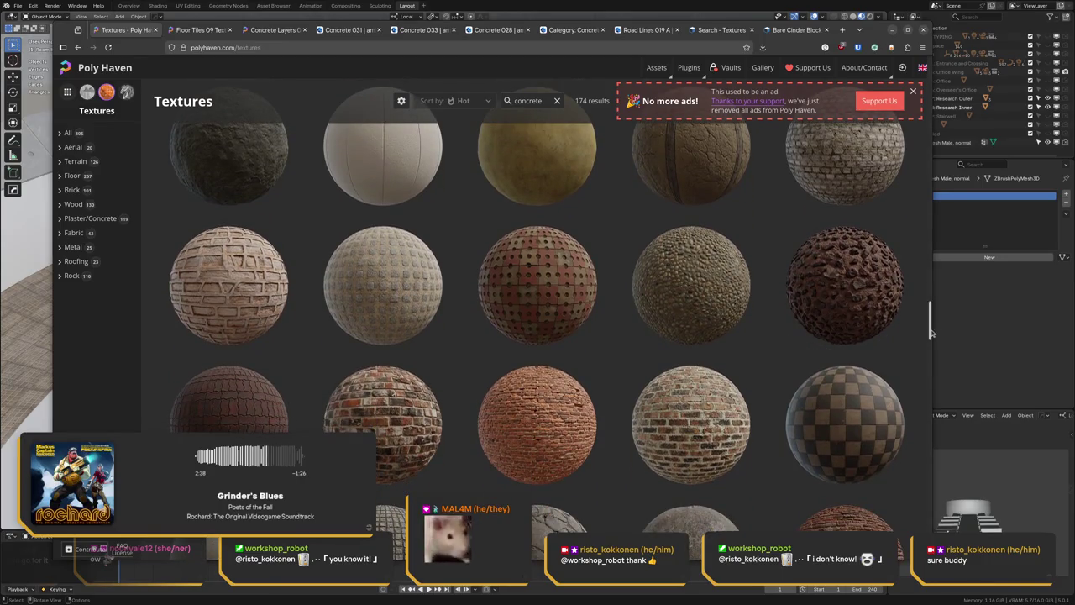
{"action": "scroll", "coordinate": [929, 336], "scroll_direction": "down", "scroll_amount": 2}
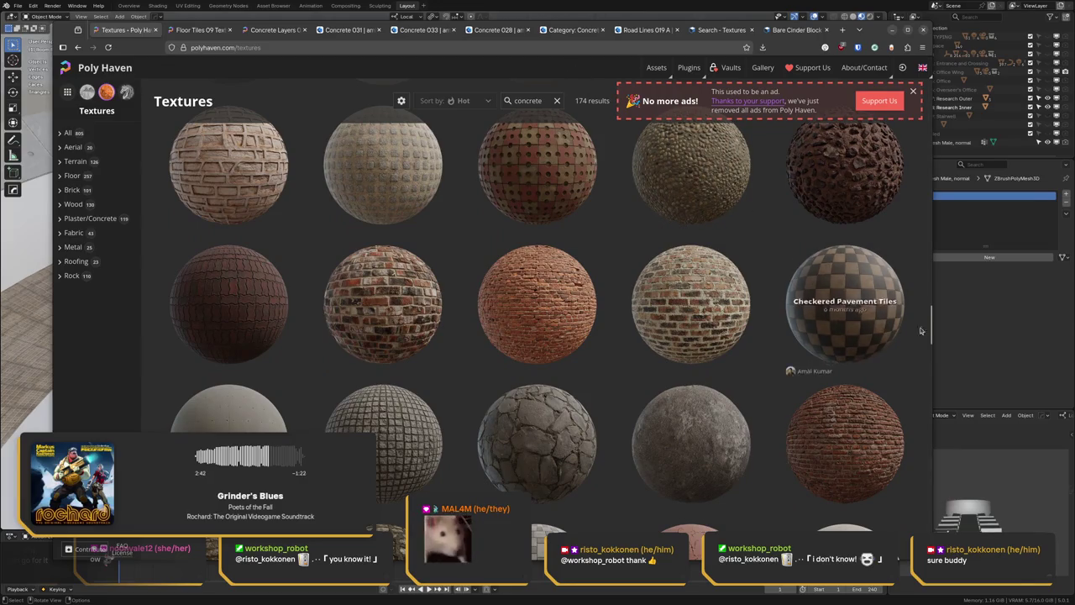
{"action": "scroll", "coordinate": [924, 327], "scroll_direction": "down", "scroll_amount": 3}
{"action": "scroll", "coordinate": [915, 335], "scroll_direction": "down", "scroll_amount": 3}
{"action": "scroll", "coordinate": [907, 348], "scroll_direction": "down", "scroll_amount": 3}
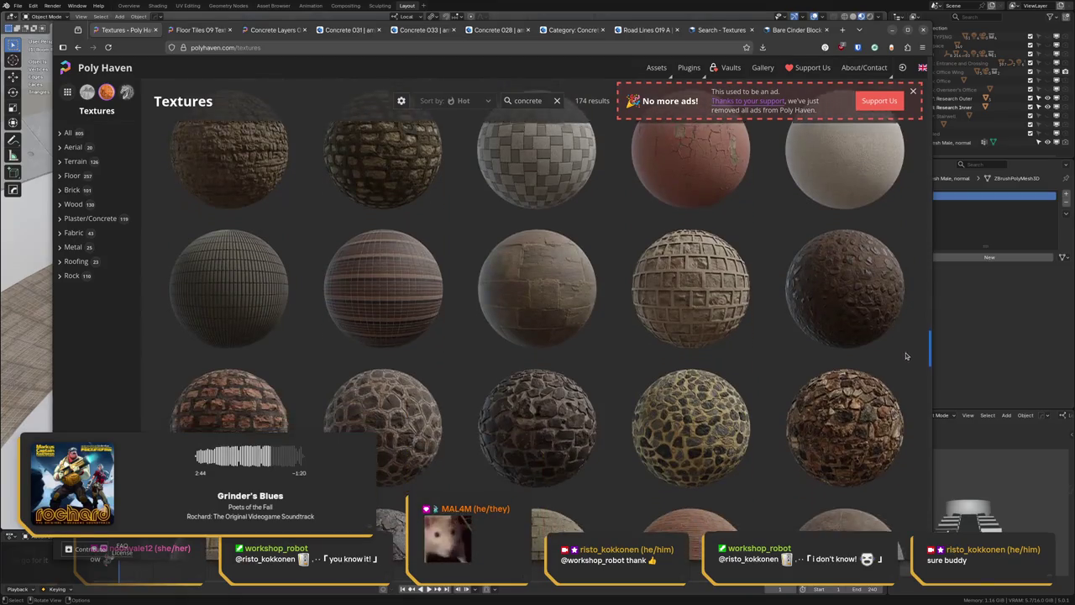
{"action": "scroll", "coordinate": [894, 365], "scroll_direction": "down", "scroll_amount": 3}
{"action": "scroll", "coordinate": [883, 375], "scroll_direction": "down", "scroll_amount": 3}
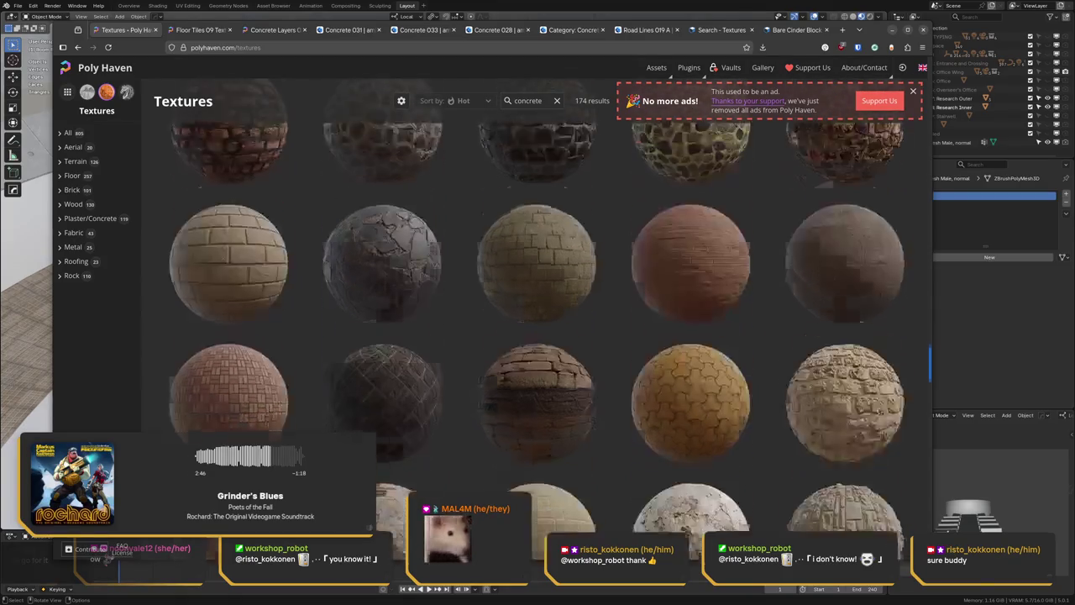
{"action": "scroll", "coordinate": [862, 397], "scroll_direction": "down", "scroll_amount": 2}
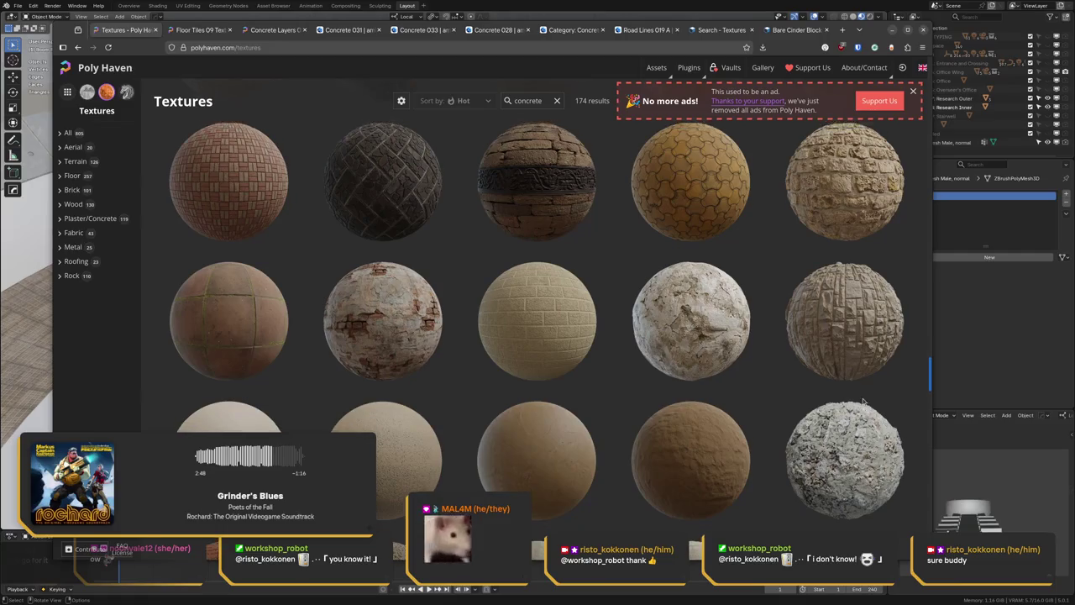
{"action": "scroll", "coordinate": [863, 397], "scroll_direction": "down", "scroll_amount": 1}
{"action": "scroll", "coordinate": [855, 413], "scroll_direction": "down", "scroll_amount": 2}
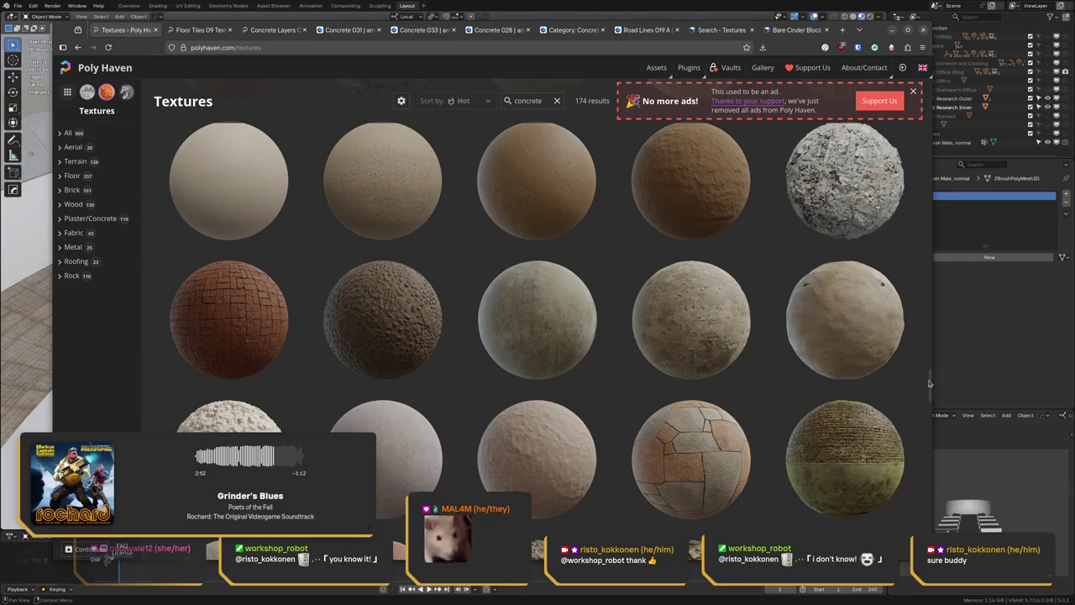
{"action": "scroll", "coordinate": [921, 396], "scroll_direction": "down", "scroll_amount": 3}
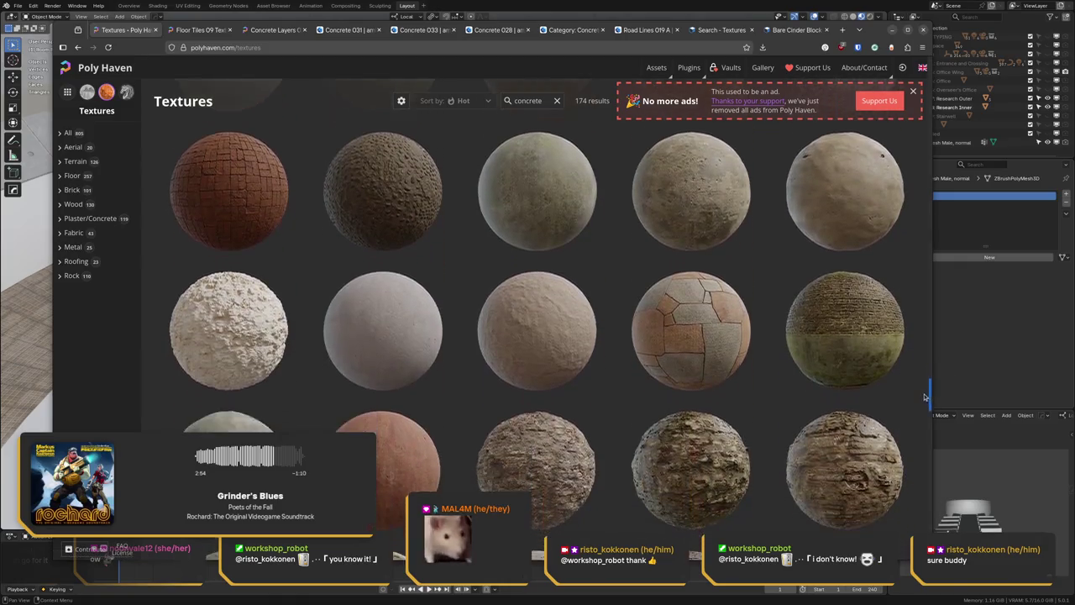
{"action": "scroll", "coordinate": [918, 398], "scroll_direction": "down", "scroll_amount": 2}
{"action": "scroll", "coordinate": [914, 403], "scroll_direction": "down", "scroll_amount": 2}
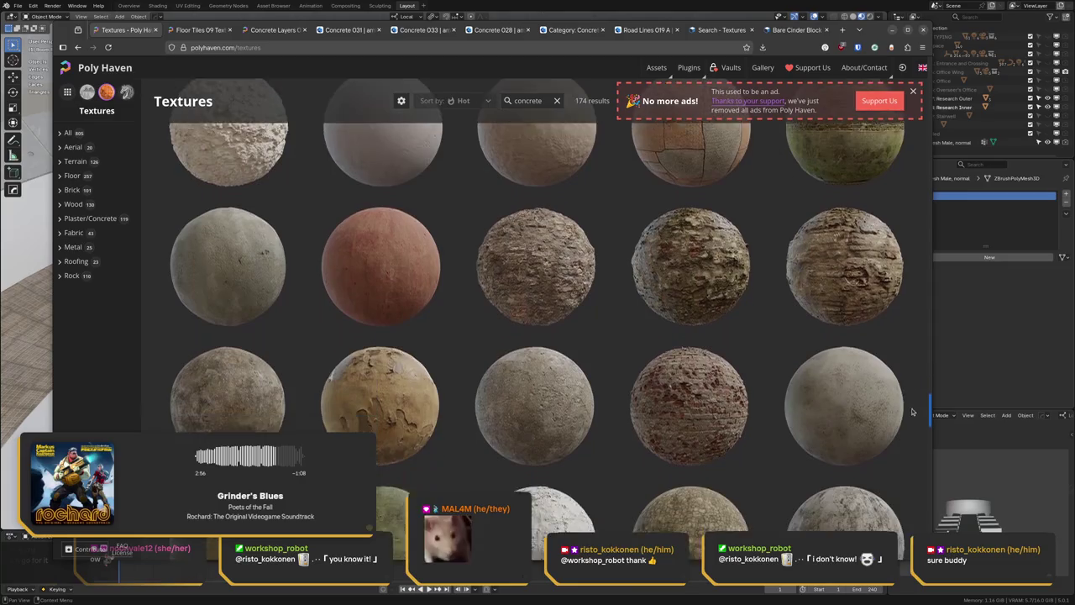
{"action": "scroll", "coordinate": [907, 415], "scroll_direction": "down", "scroll_amount": 1}
{"action": "scroll", "coordinate": [903, 427], "scroll_direction": "down", "scroll_amount": 1}
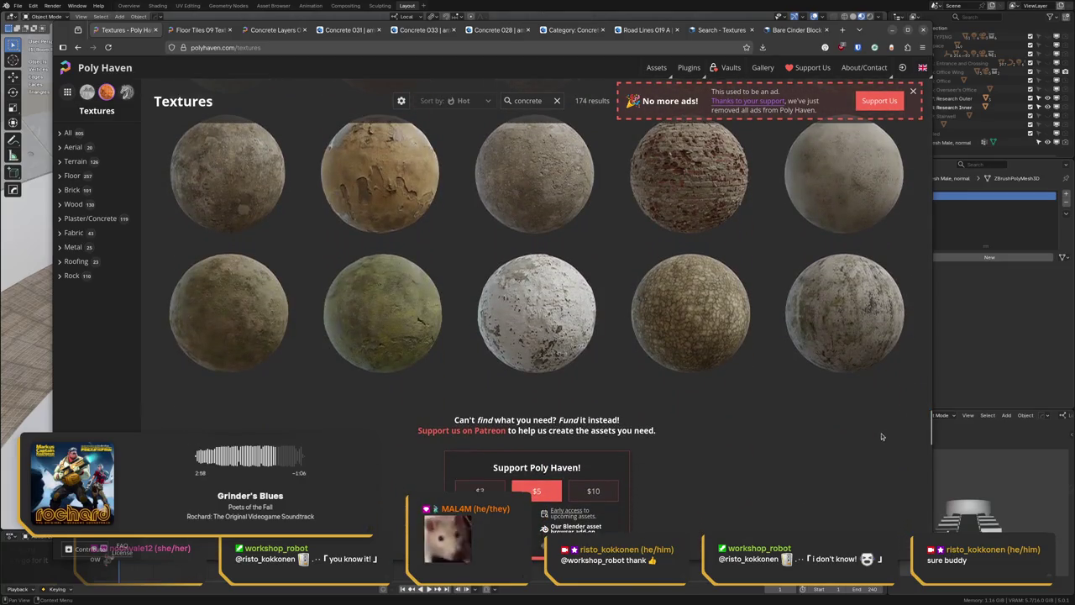
- Filter Poly Haven textures to Floor > Man Made > Clean, leaving 5 results
{"action": "left_click", "coordinate": [68, 176]}
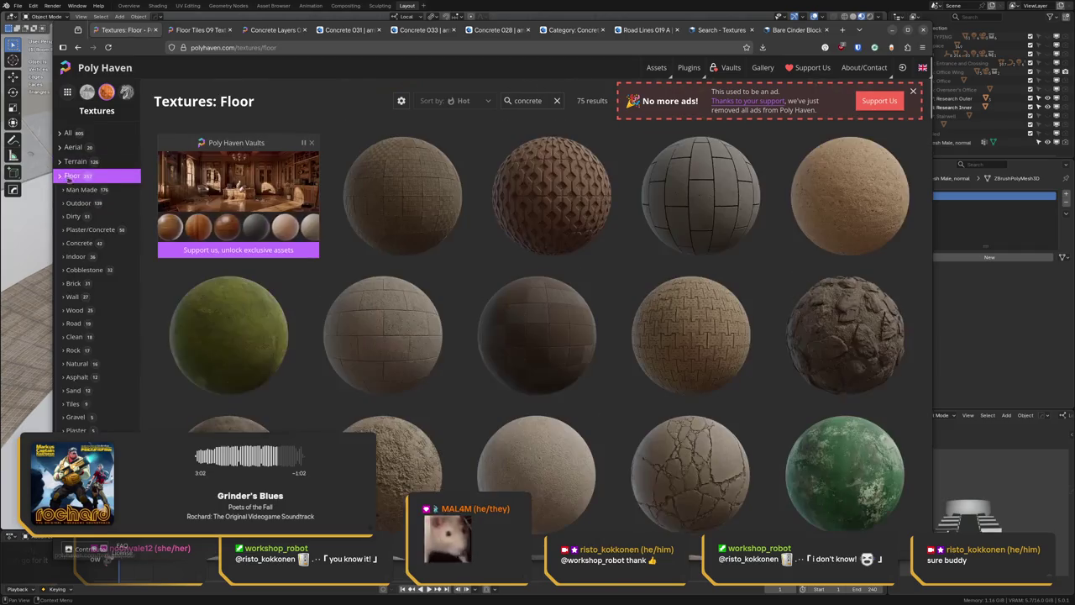
{"action": "left_click", "coordinate": [90, 190]}
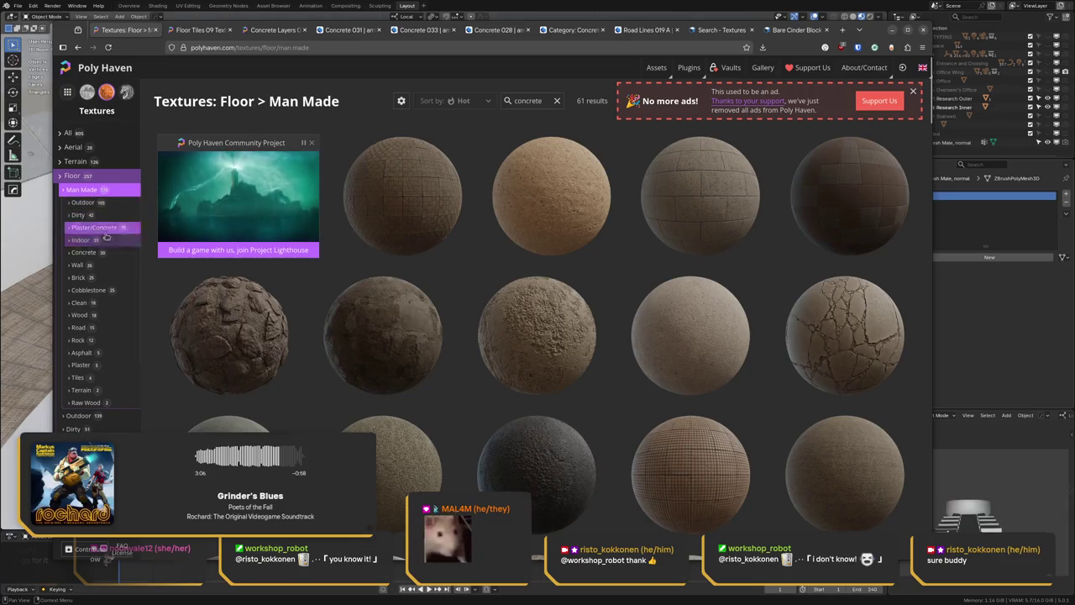
{"action": "left_click", "coordinate": [103, 305]}
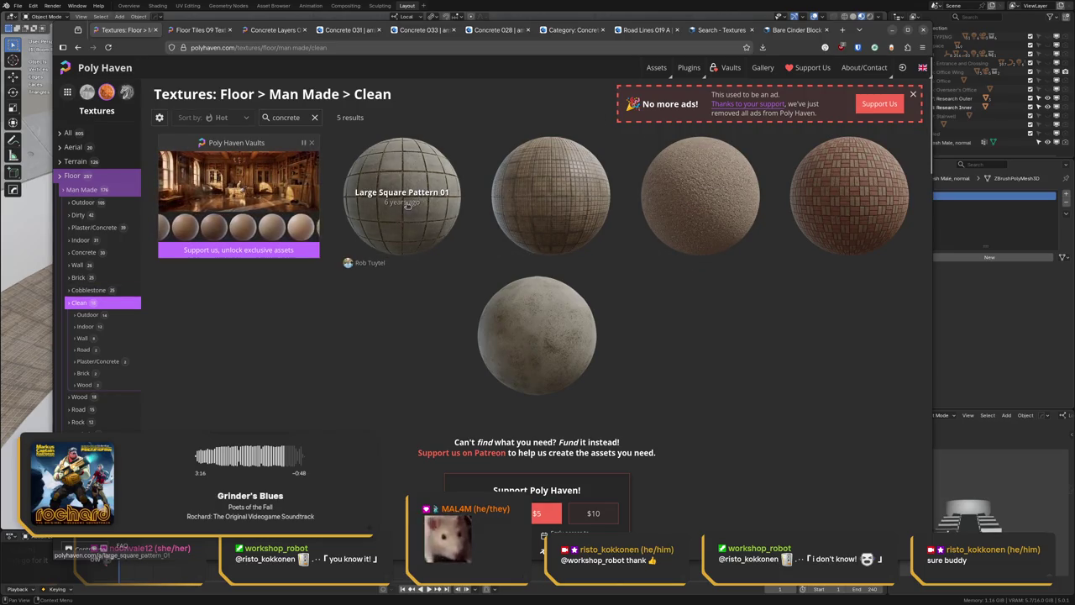
- In Edit Mode on the Circle mesh, select the inner floor face loop around the pedestal
{"action": "left_click", "coordinate": [530, 8]}
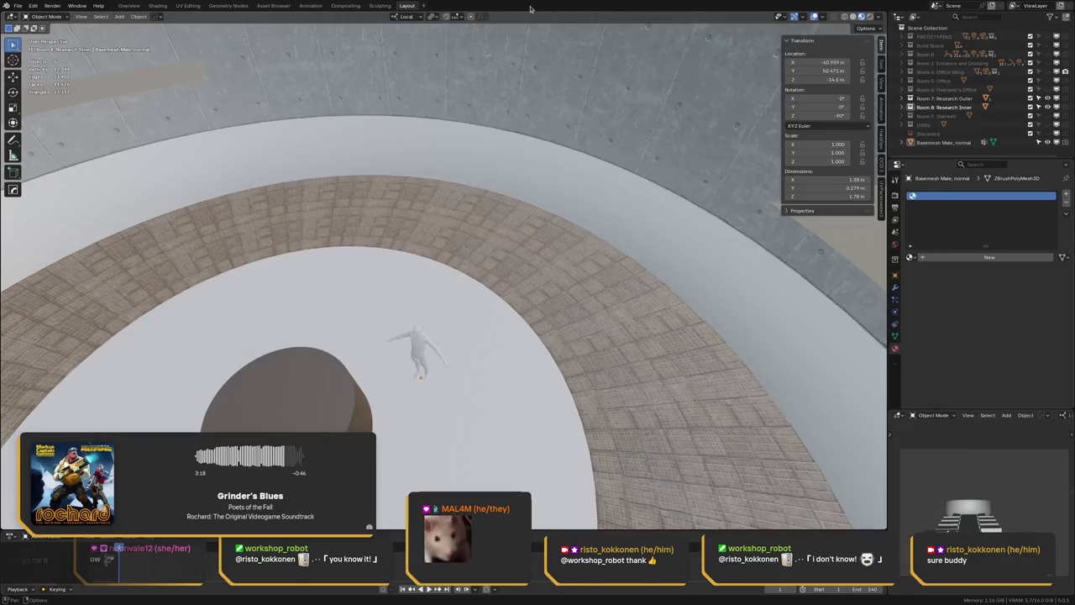
{"action": "mouse_move", "coordinate": [382, 260]}
{"action": "middle_mouse_down"}
{"action": "mouse_move", "coordinate": [336, 273]}
{"action": "mouse_move", "coordinate": [429, 231]}
{"action": "mouse_move", "coordinate": [326, 277]}
{"action": "middle_mouse_up"}
{"action": "key", "text": "Tab"}
{"action": "key", "text": "ctrl+Tab"}
{"action": "left_click", "coordinate": [260, 279]}
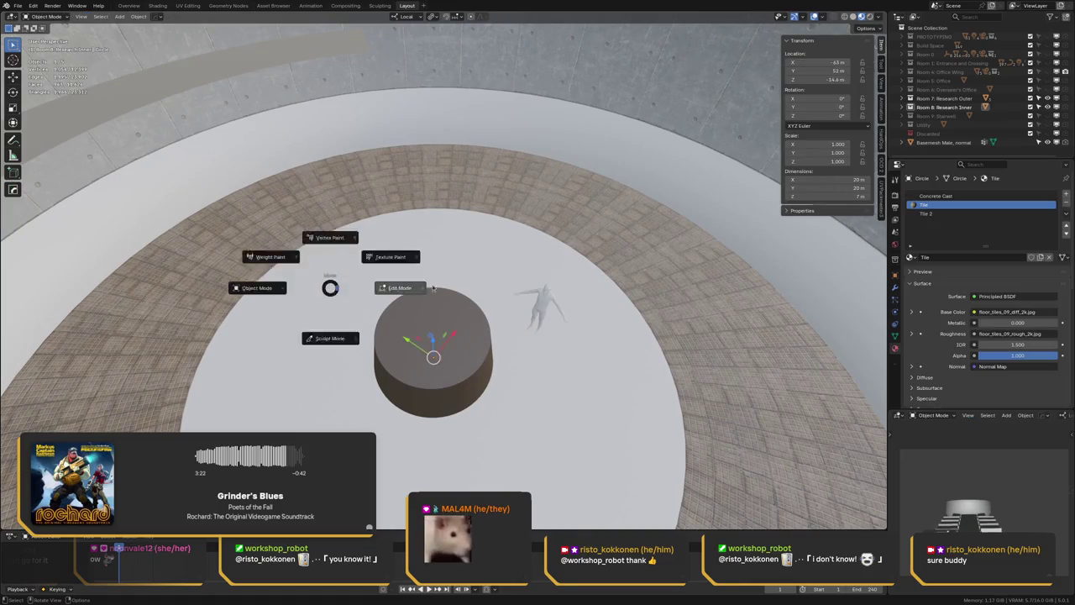
{"action": "key", "text": "Tab"}
{"action": "left_click", "coordinate": [432, 258], "text": "alt"}
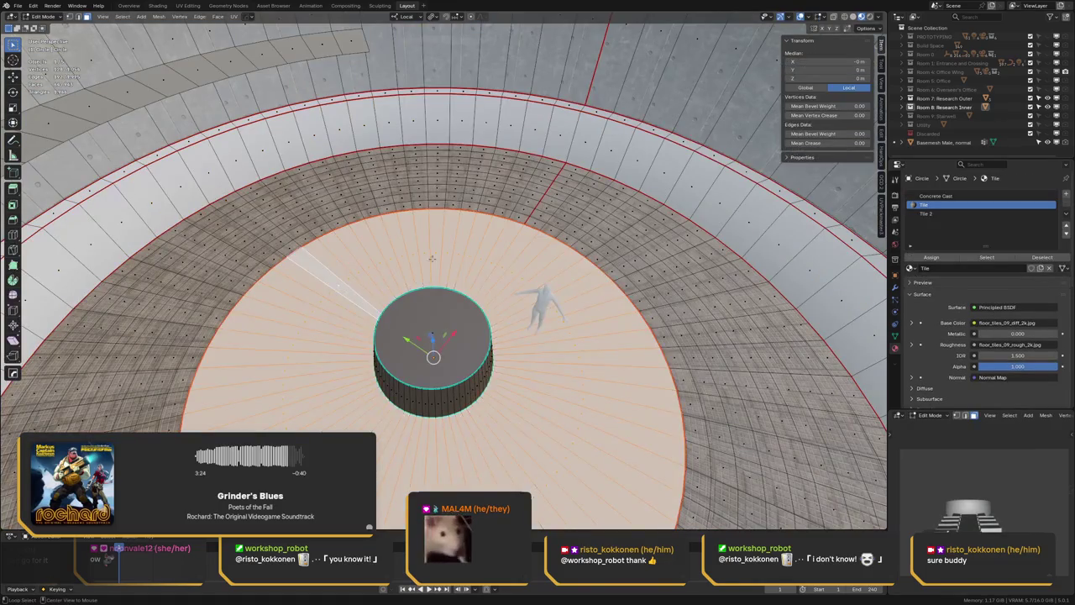
- Assign the Tile material to the floor ring and unwrap it so tiles appear square
{"action": "left_click", "coordinate": [931, 257]}
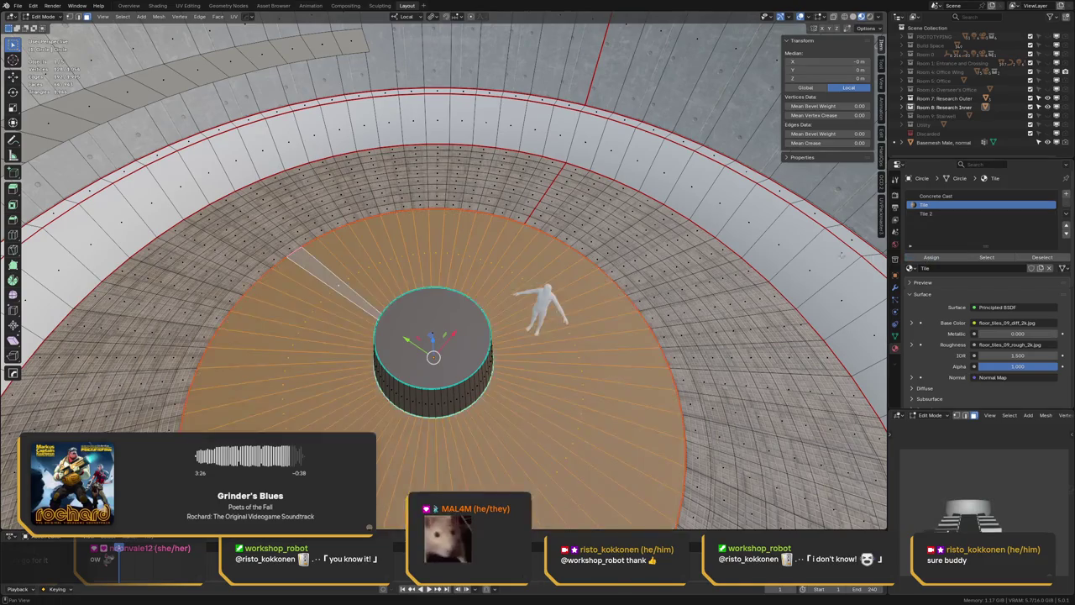
{"action": "key", "text": "u"}
{"action": "left_click", "coordinate": [458, 291]}
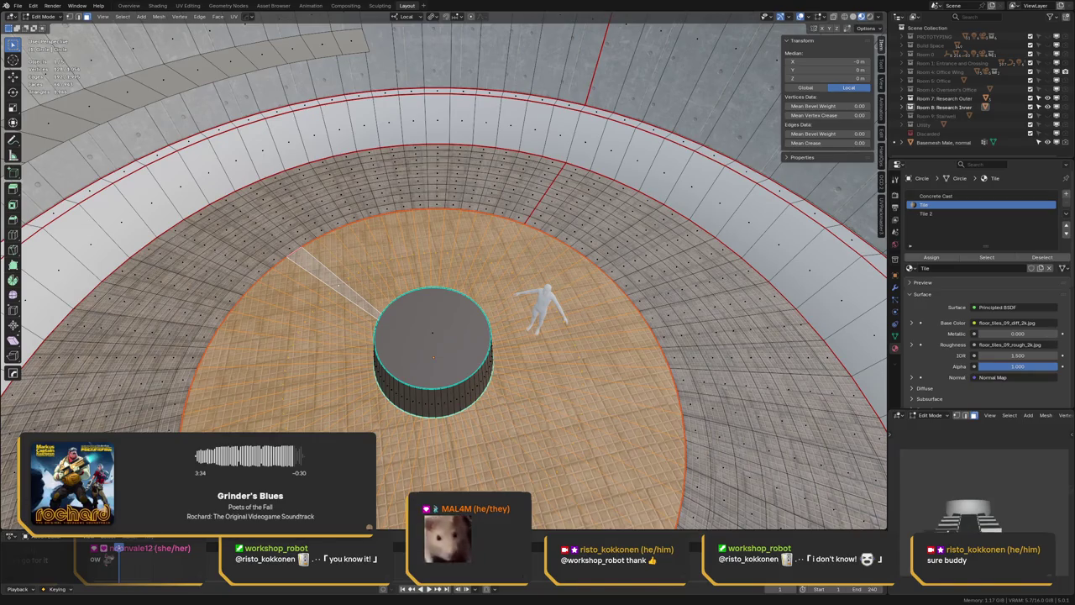
{"action": "key", "text": "ctrl+z"}
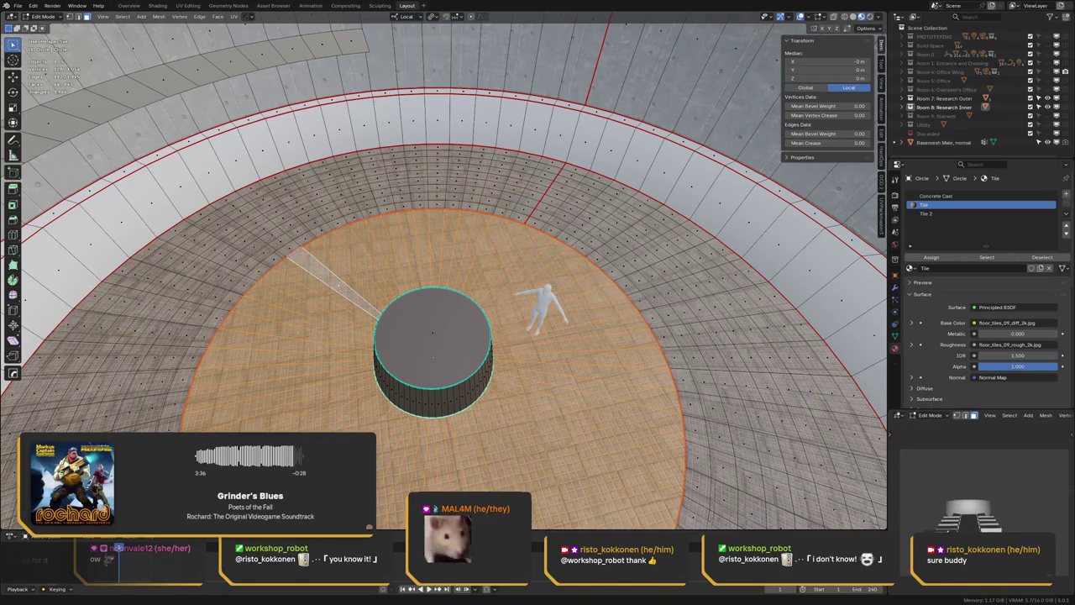
{"action": "key", "text": "ctrl+z"}
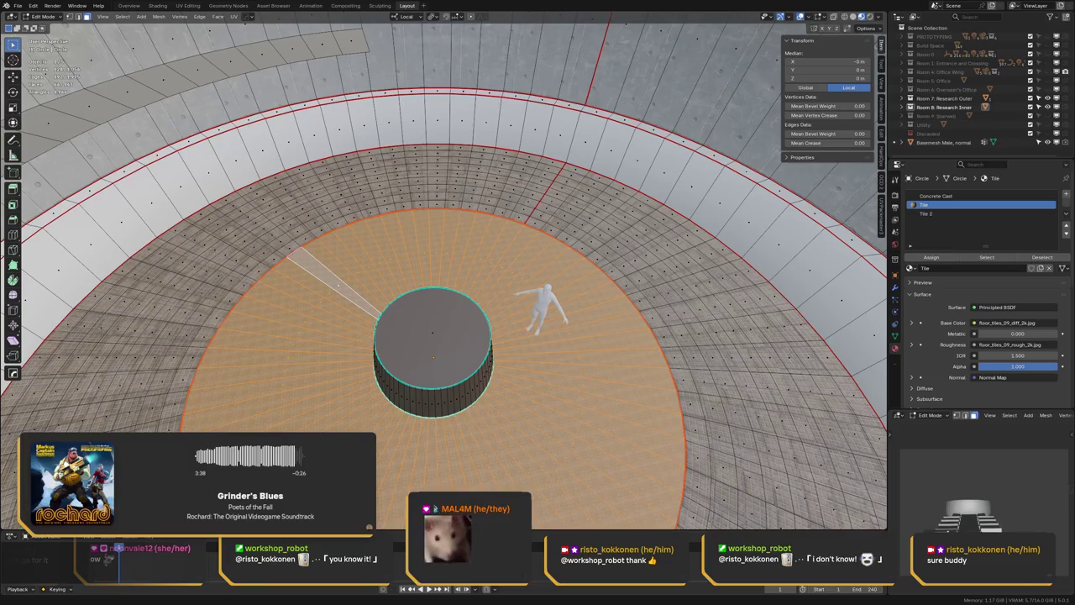
{"action": "key", "text": "ctrl+shift+z"}
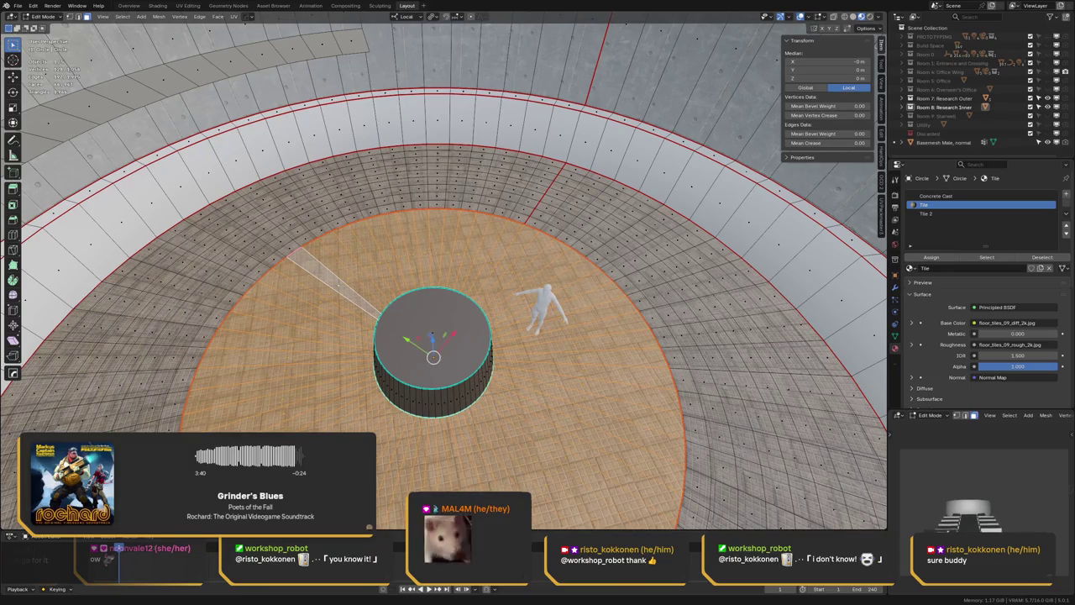
- Return to Object Mode and orbit to inspect the Floor Tiles 09 ring around the figure
{"action": "key", "text": "ctrl+Tab"}
{"action": "left_click", "coordinate": [475, 293]}
{"action": "mouse_move", "coordinate": [475, 292]}
{"action": "middle_mouse_down"}
{"action": "mouse_move", "coordinate": [528, 252]}
{"action": "mouse_move", "coordinate": [448, 290]}
{"action": "mouse_move", "coordinate": [461, 254]}
{"action": "middle_mouse_up"}
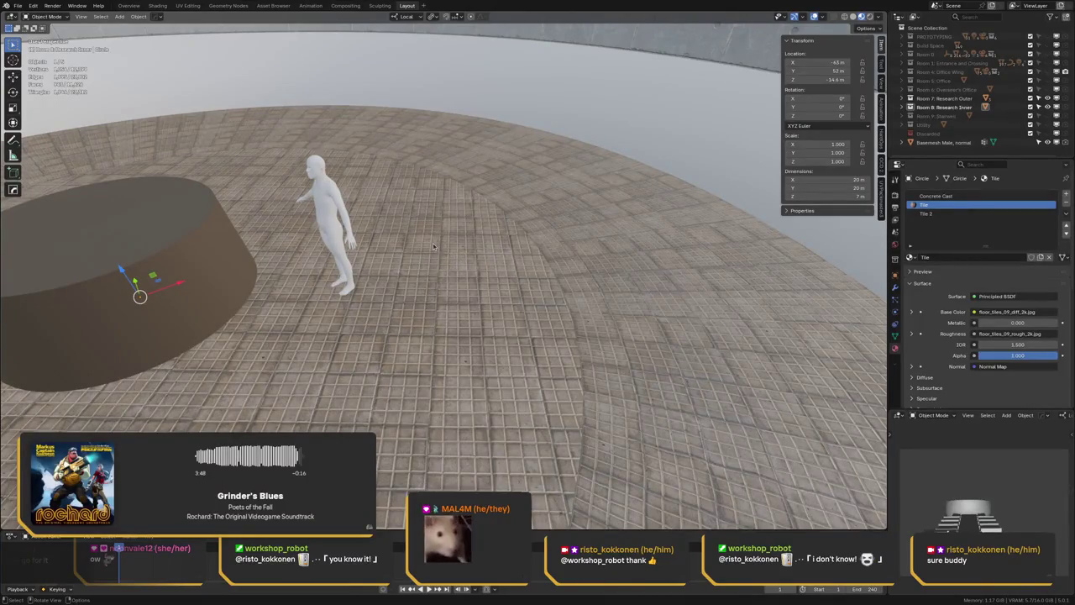
{"action": "middle_click_drag", "start_coordinate": [435, 243], "coordinate": [476, 241]}
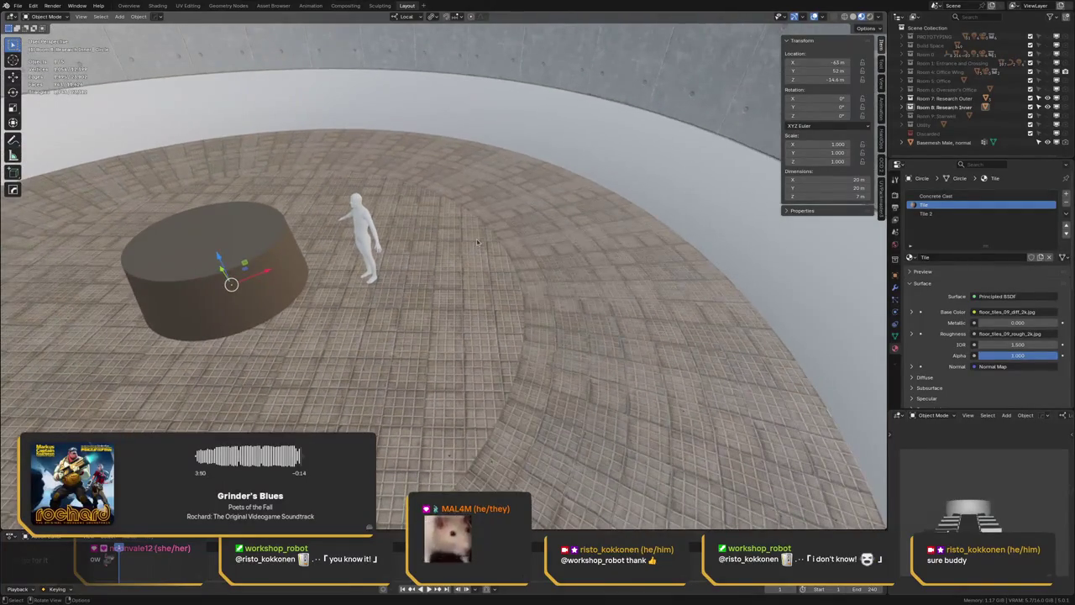